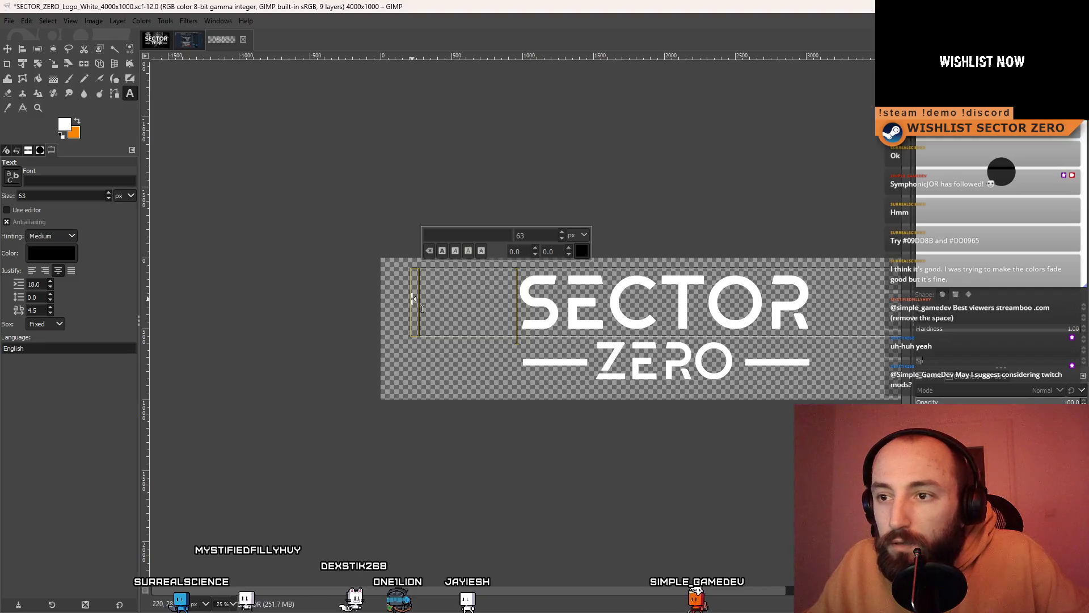
- Stretch the SECTOR text box out to the canvas's left edge, zooming in to align it
{"action": "left_click_drag", "start_coordinate": [414, 299], "coordinate": [376, 307]}
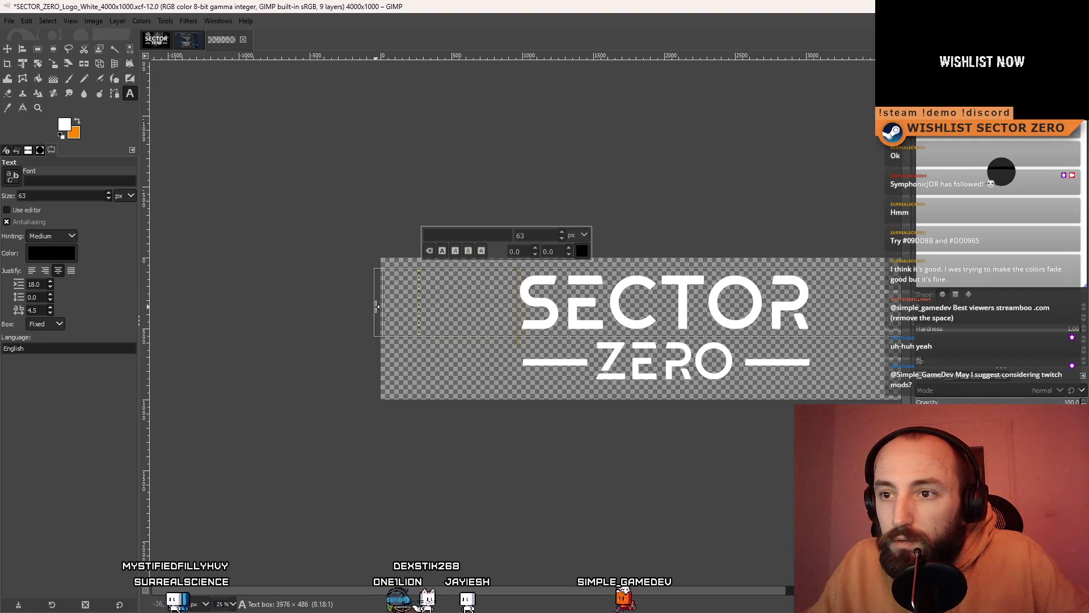
{"action": "scroll", "coordinate": [511, 306], "scroll_direction": "right", "scroll_amount": 5}
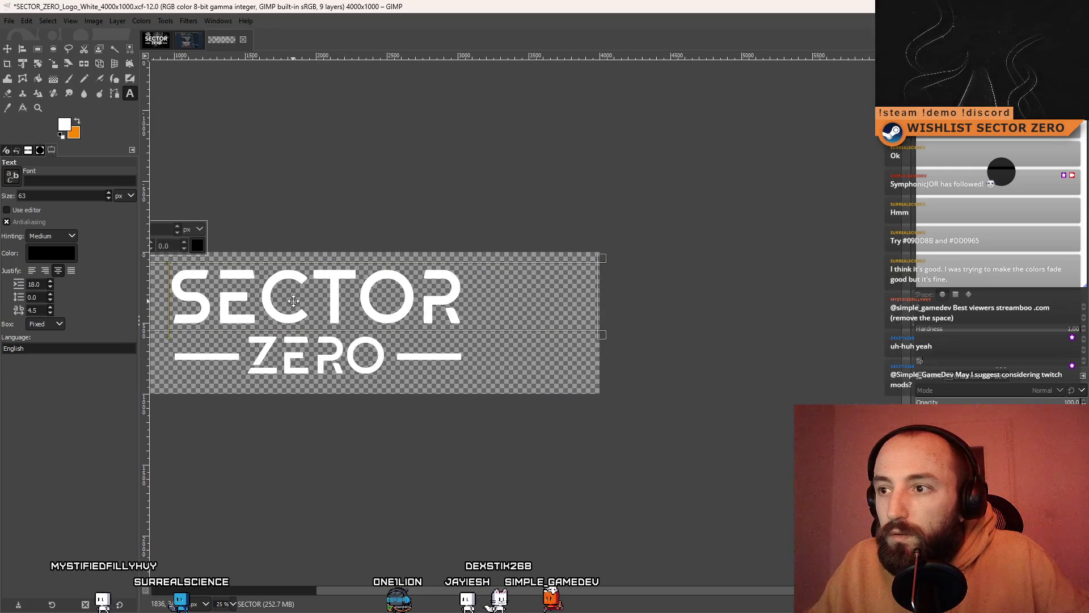
{"action": "scroll", "coordinate": [731, 301], "scroll_direction": "left", "scroll_amount": 7}
{"action": "scroll", "coordinate": [488, 306], "scroll_direction": "up", "scroll_amount": 7, "text": "ctrl"}
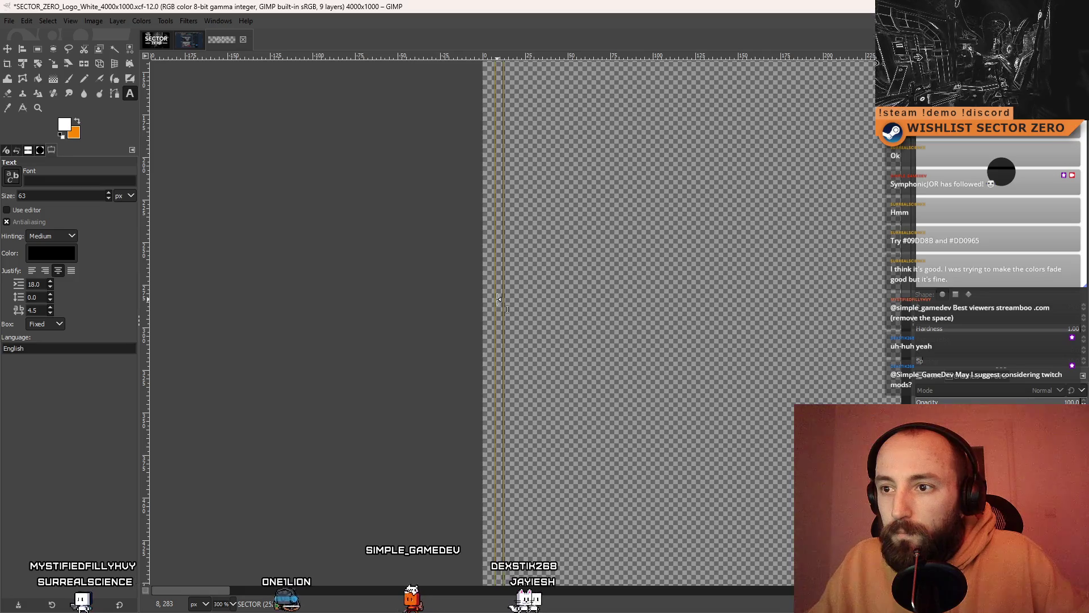
{"action": "left_click_drag", "start_coordinate": [498, 299], "coordinate": [475, 308]}
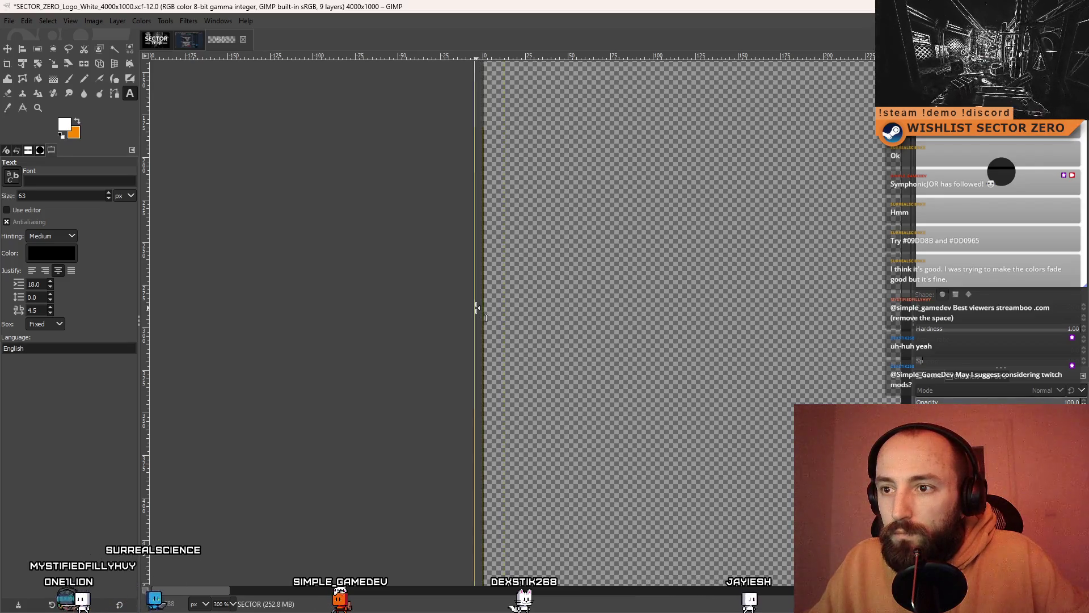
{"action": "key", "text": "Escape"}
{"action": "left_click", "coordinate": [610, 282]}
{"action": "scroll", "coordinate": [610, 283], "scroll_direction": "down", "scroll_amount": 5}
{"action": "scroll", "coordinate": [539, 293], "scroll_direction": "up", "scroll_amount": 4}
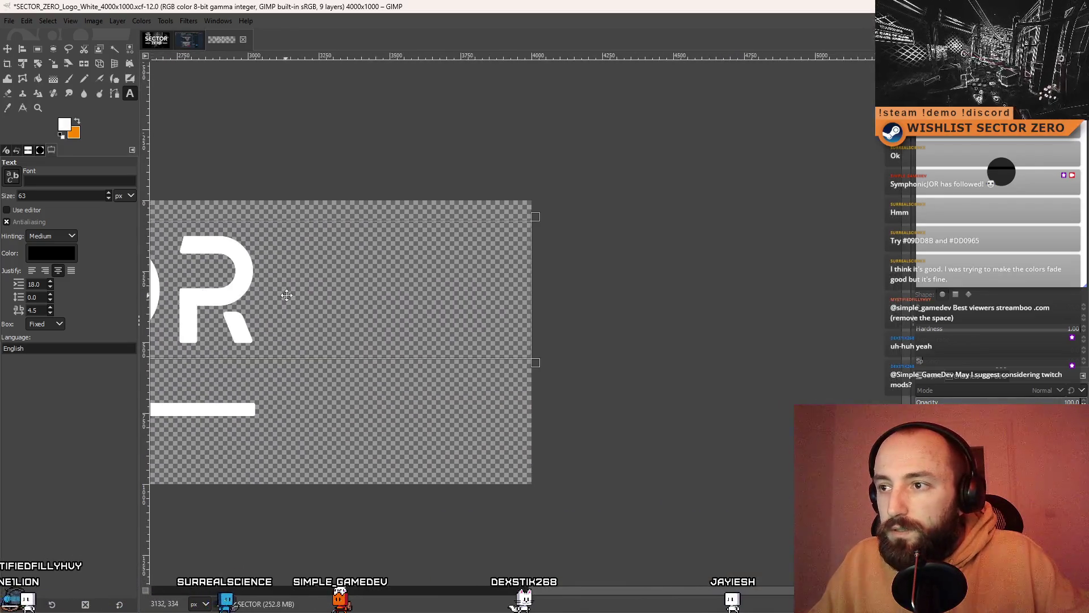
{"action": "scroll", "coordinate": [539, 294], "scroll_direction": "down", "scroll_amount": 4}
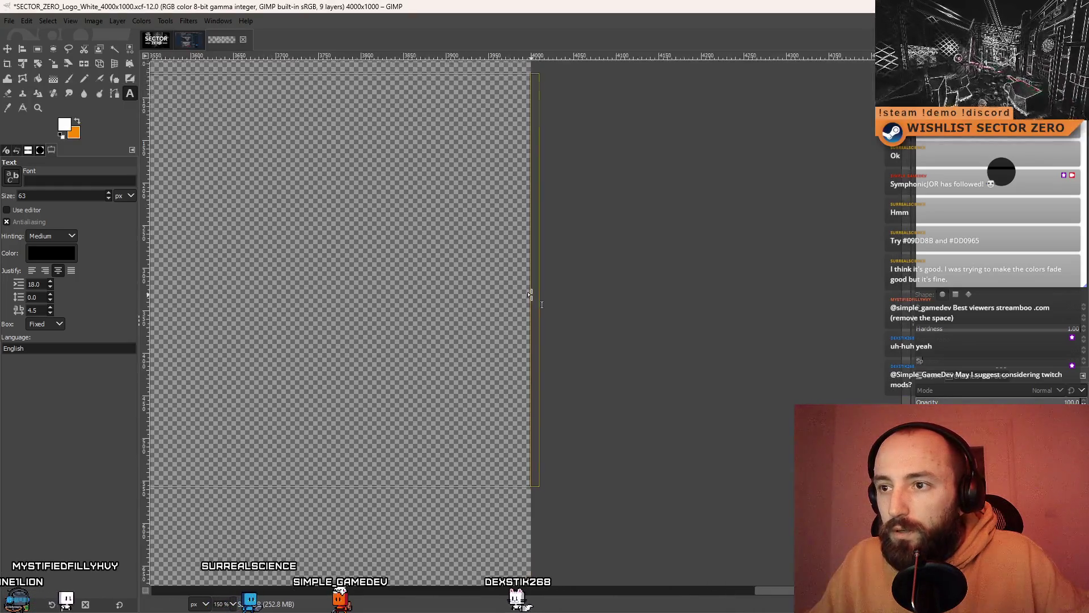
{"action": "scroll", "coordinate": [432, 293], "scroll_direction": "down", "scroll_amount": 2}
{"action": "scroll", "coordinate": [248, 339], "scroll_direction": "up", "scroll_amount": 2}
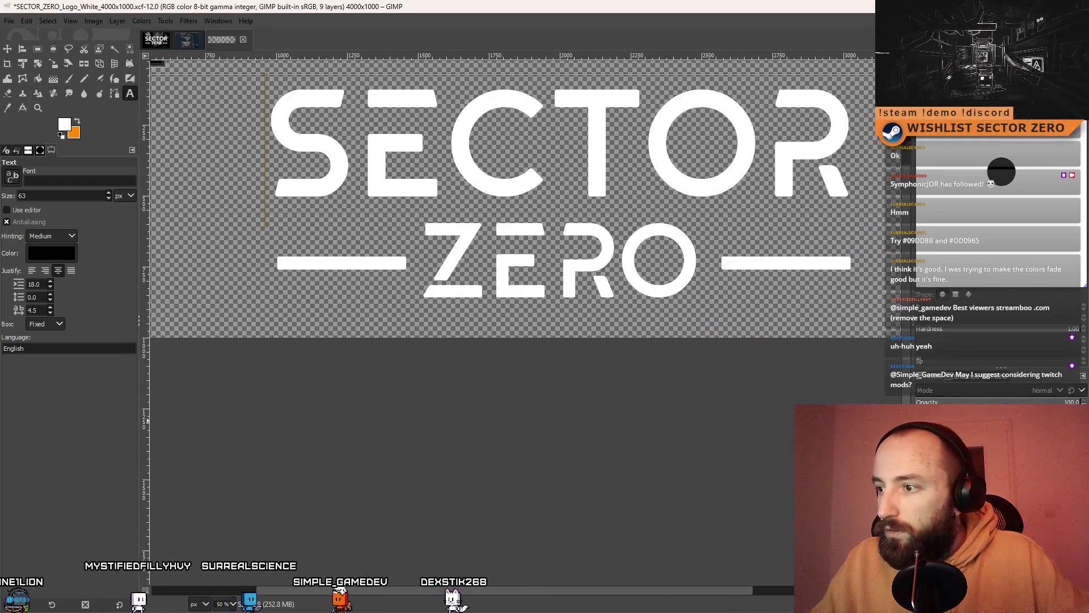
{"action": "scroll", "coordinate": [311, 315], "scroll_direction": "right", "scroll_amount": 5}
- Widen the ZERO text box so its right edge meets the canvas edge
{"action": "left_click", "coordinate": [311, 316]}
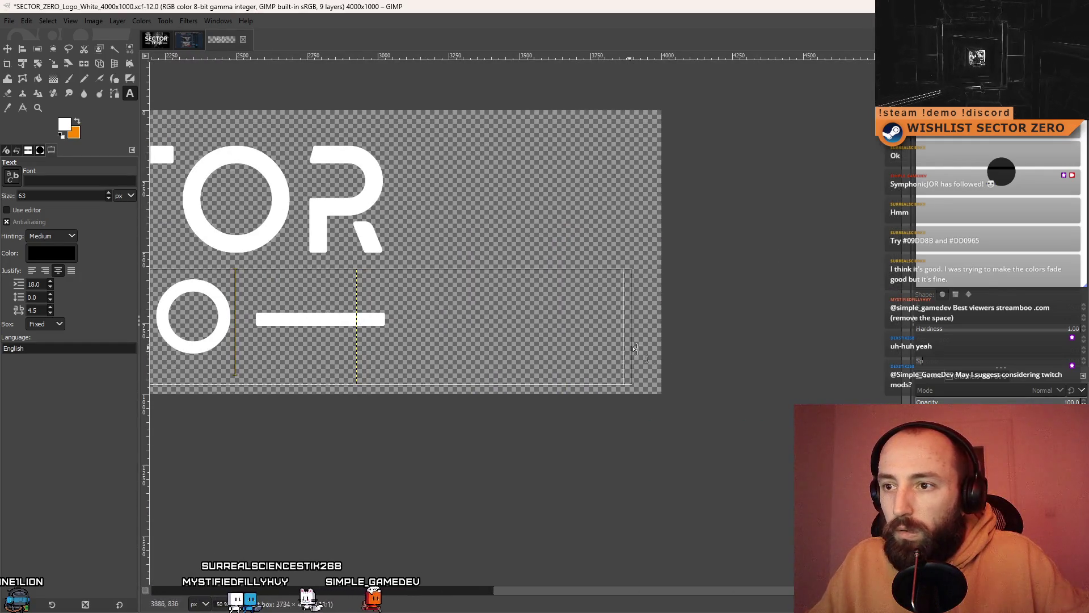
{"action": "left_click_drag", "start_coordinate": [635, 349], "coordinate": [667, 360]}
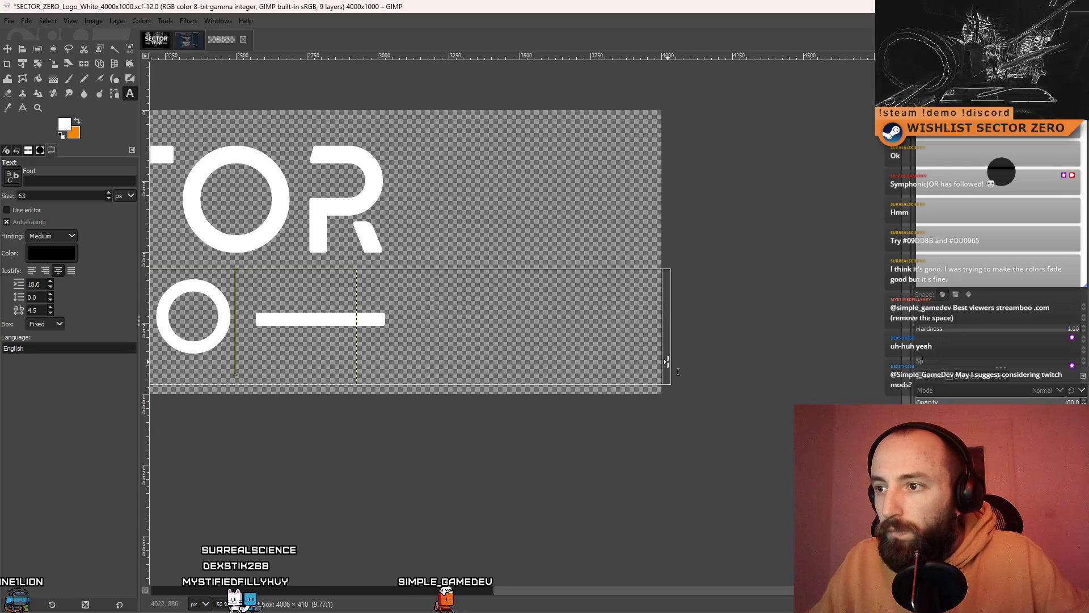
{"action": "scroll", "coordinate": [678, 372], "scroll_direction": "up", "scroll_amount": 9}
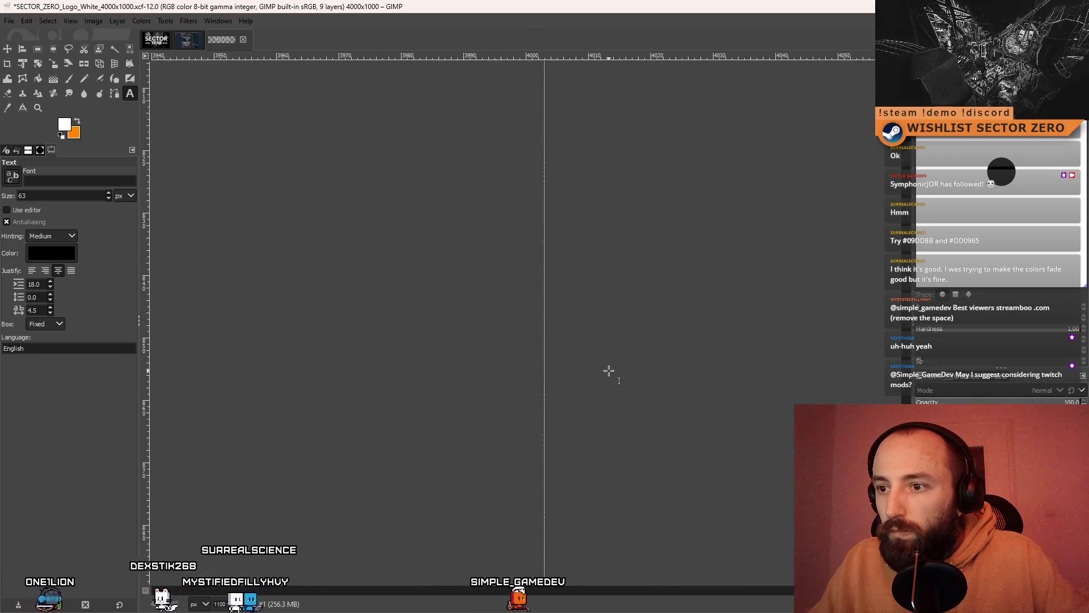
{"action": "scroll", "coordinate": [609, 370], "scroll_direction": "down", "scroll_amount": 2}
{"action": "left_click_drag", "start_coordinate": [588, 371], "coordinate": [573, 378]}
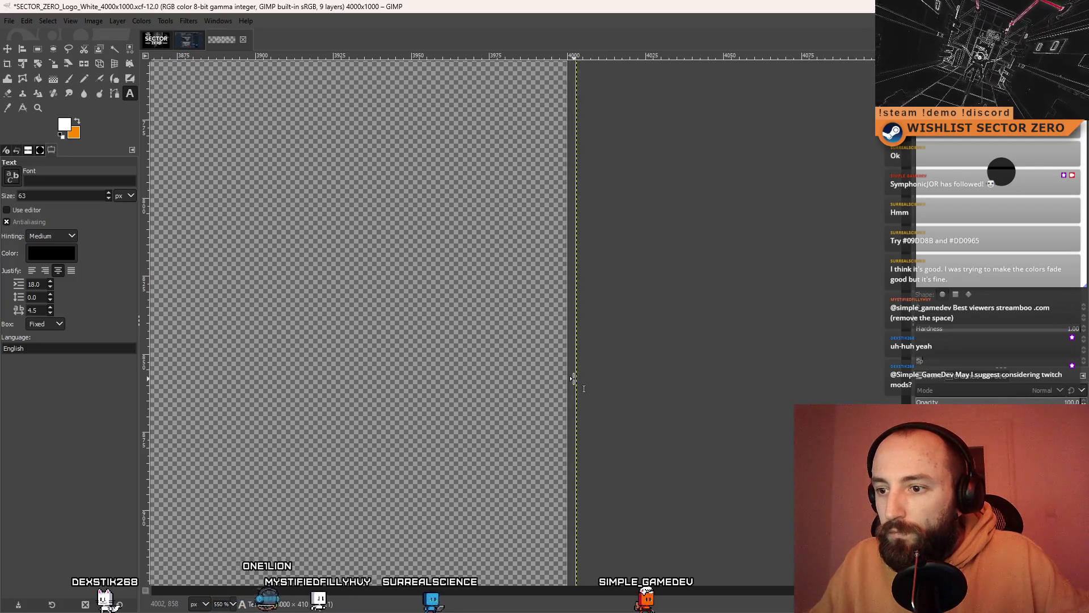
{"action": "scroll", "coordinate": [575, 379], "scroll_direction": "down", "scroll_amount": 1}
{"action": "scroll", "coordinate": [505, 378], "scroll_direction": "down", "scroll_amount": 5}
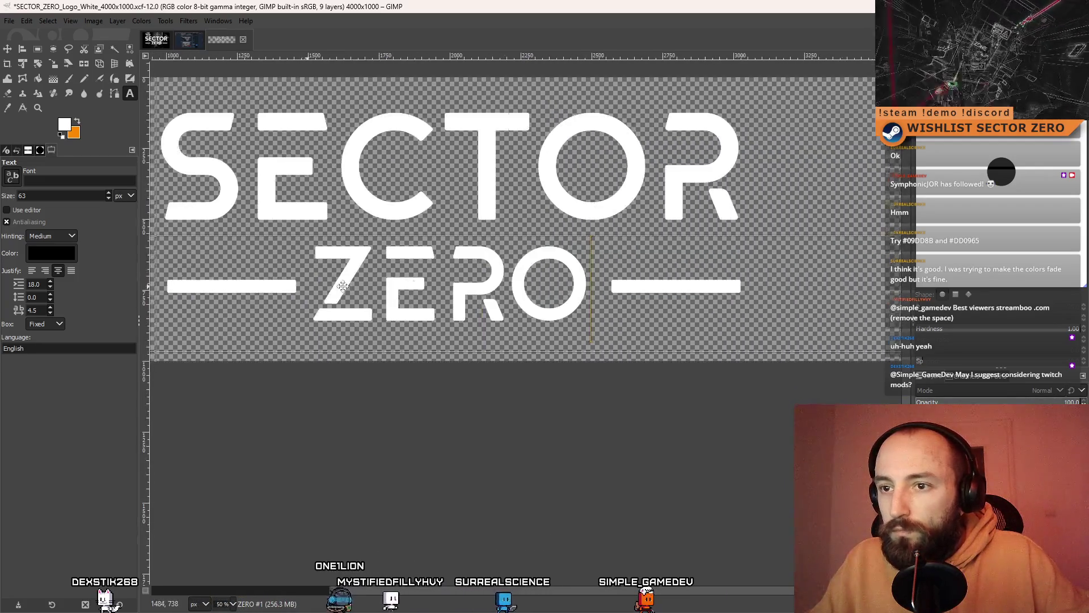
{"action": "scroll", "coordinate": [286, 297], "scroll_direction": "up", "scroll_amount": 1}
{"action": "scroll", "coordinate": [286, 297], "scroll_direction": "right", "scroll_amount": 3}
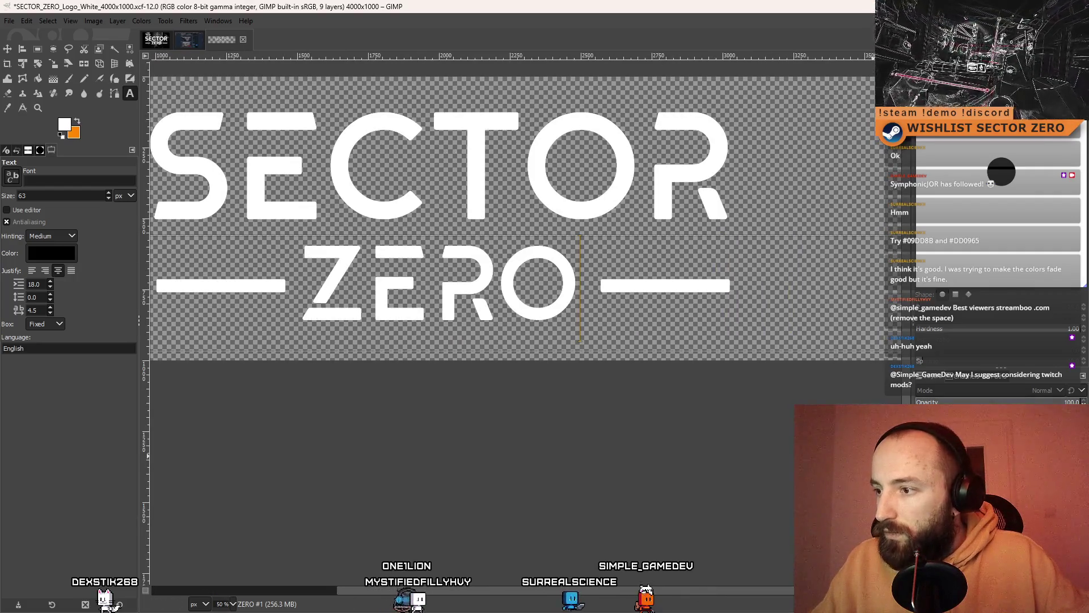
{"action": "scroll", "coordinate": [448, 311], "scroll_direction": "left", "scroll_amount": 7}
{"action": "scroll", "coordinate": [448, 311], "scroll_direction": "right", "scroll_amount": 1}
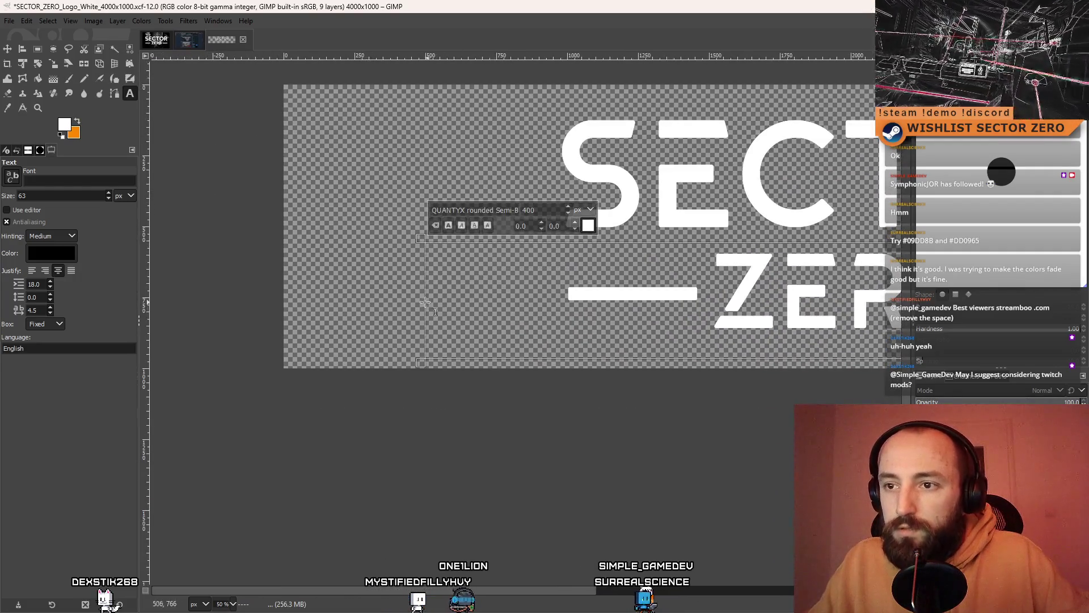
- Stretch the ZERO text box further left to the canvas edge
{"action": "left_click_drag", "start_coordinate": [423, 302], "coordinate": [293, 311]}
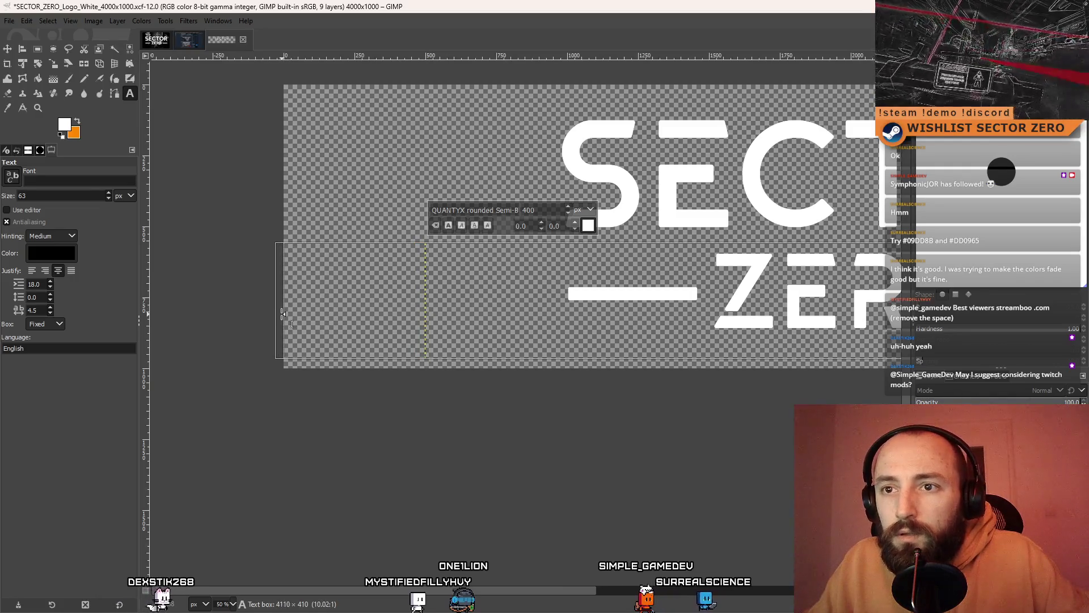
{"action": "scroll", "coordinate": [448, 364], "scroll_direction": "right", "scroll_amount": 12}
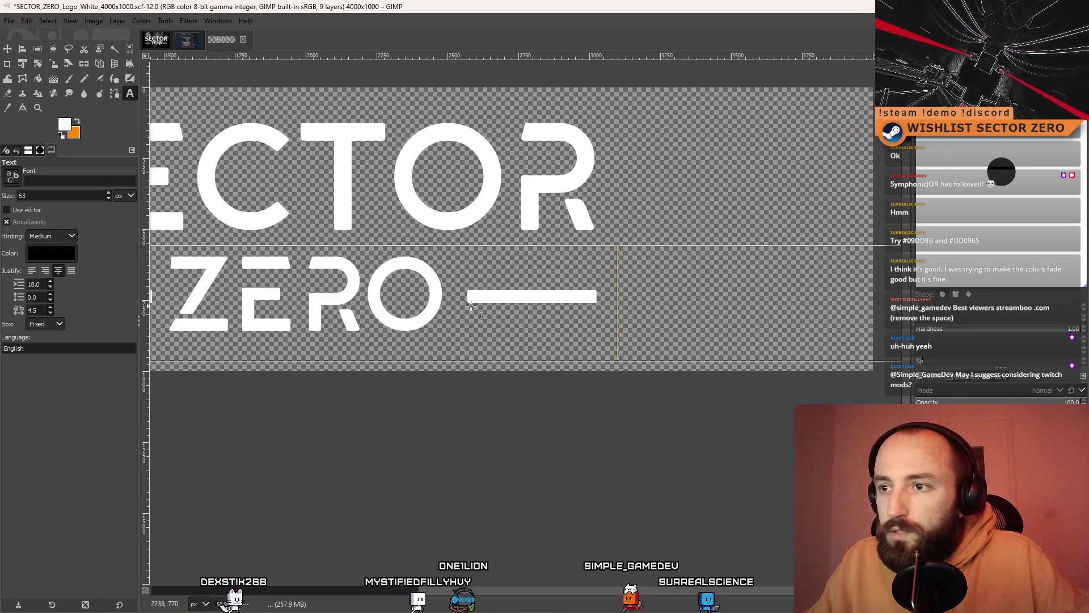
{"action": "scroll", "coordinate": [448, 365], "scroll_direction": "down", "scroll_amount": 5}
{"action": "scroll", "coordinate": [497, 374], "scroll_direction": "up", "scroll_amount": 3}
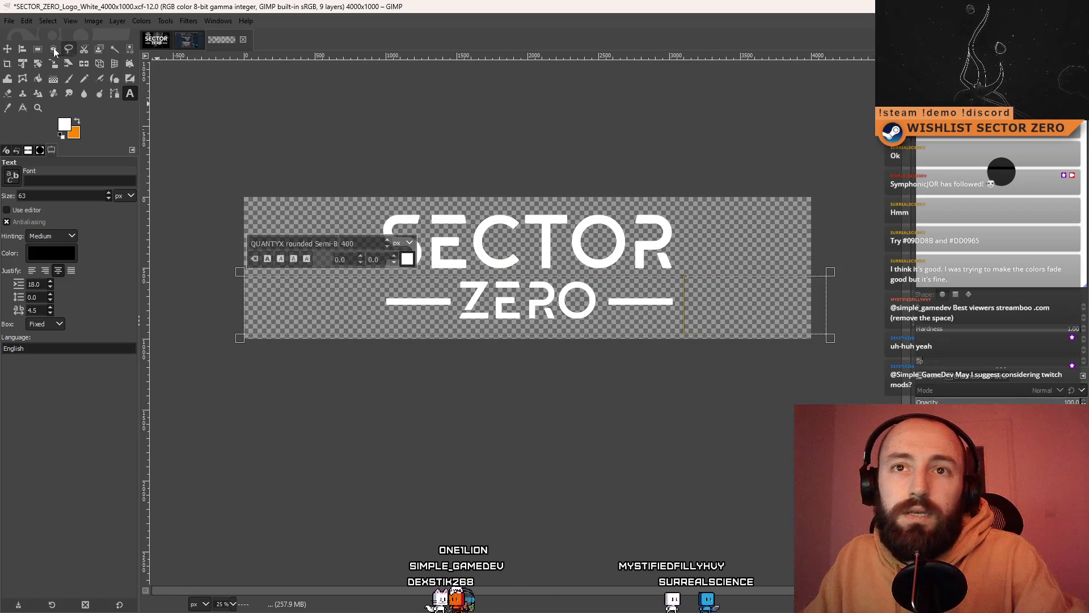
- Place the text cursor in the ZERO line, stepping it along to just after the O
{"action": "left_click", "coordinate": [649, 302]}
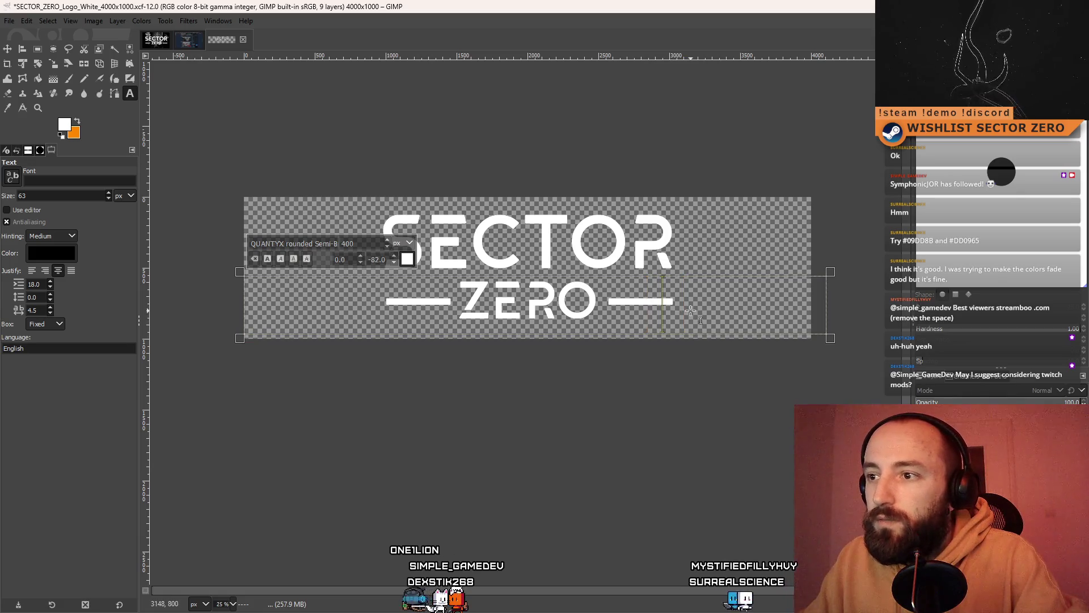
{"action": "left_click", "coordinate": [375, 305]}
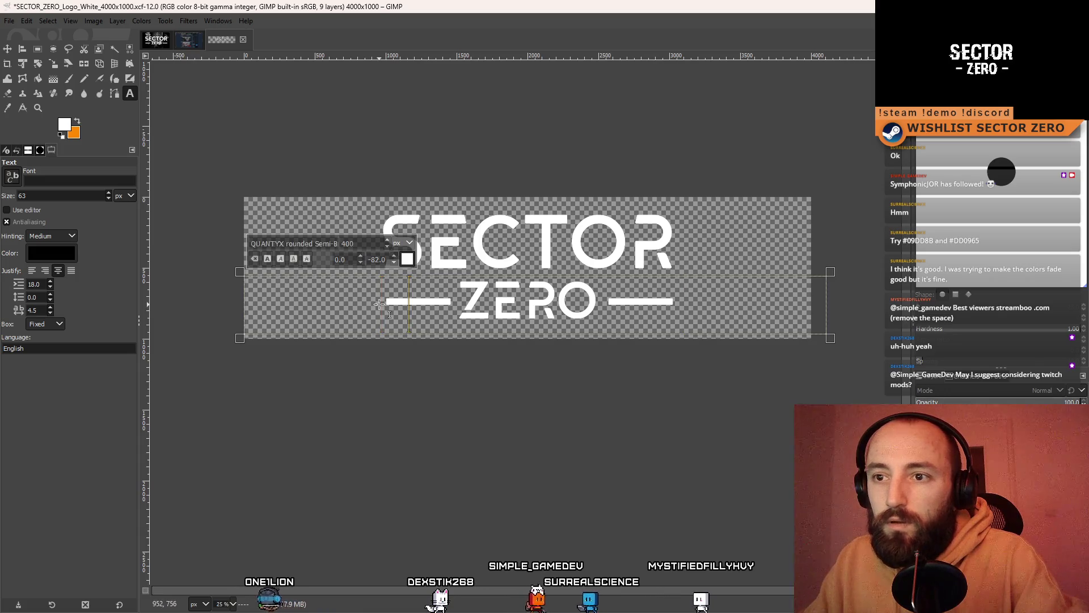
{"action": "left_click", "coordinate": [491, 305]}
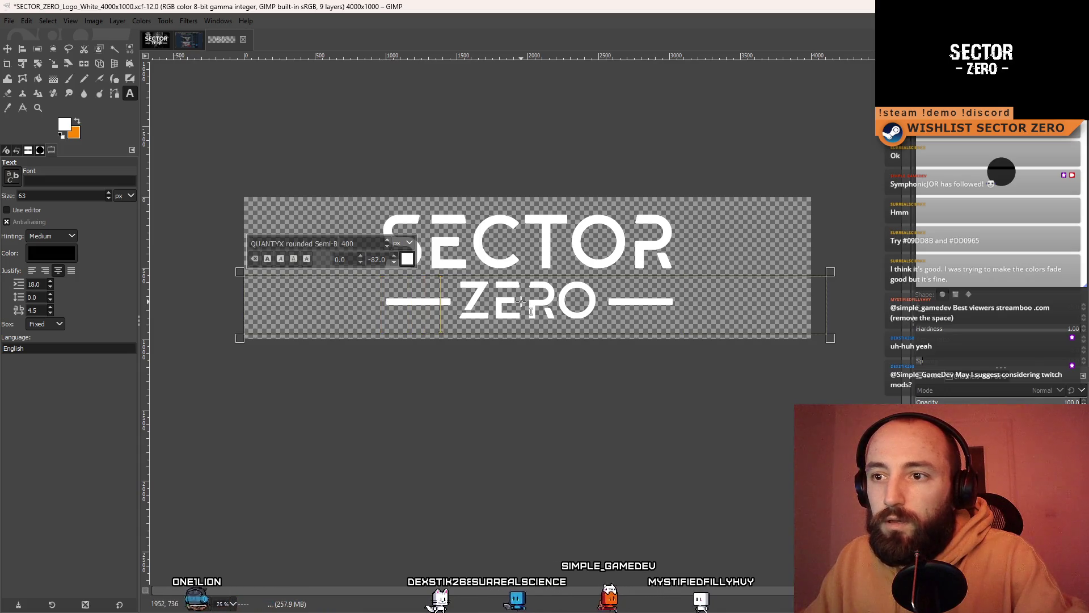
{"action": "key", "text": "Right"}
{"action": "key", "text": "Right"}
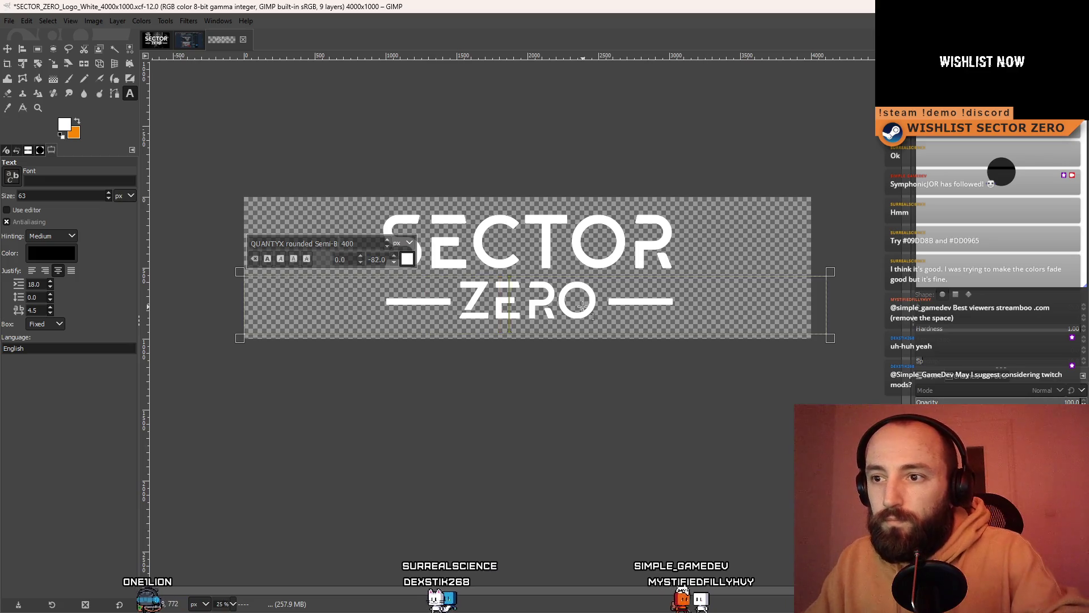
{"action": "key", "text": "Right"}
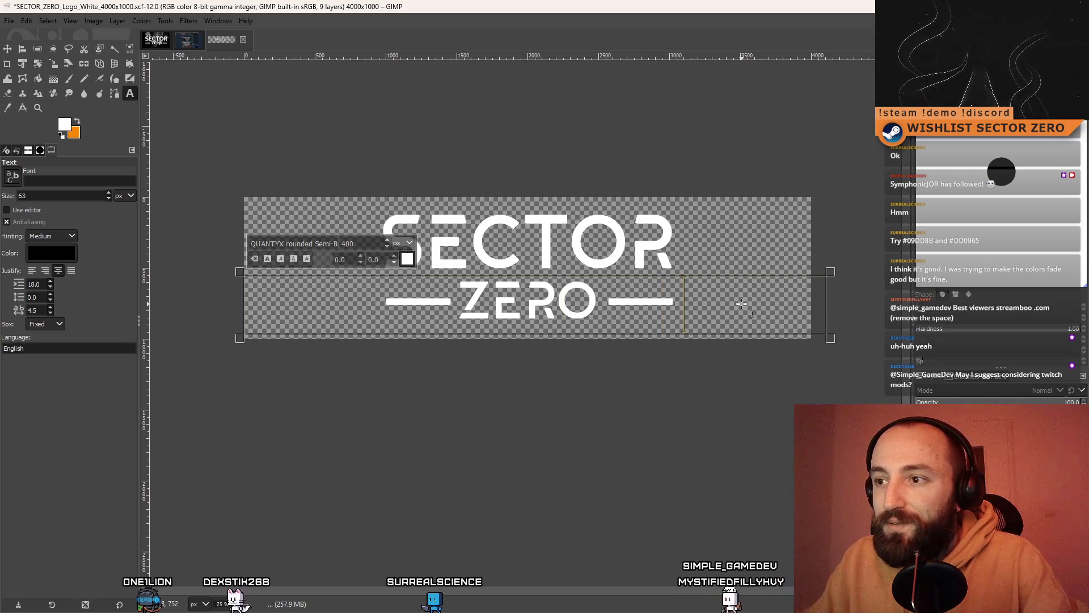
- Add one more '-' to the right bar, then try tall rectangle selections at the logo's ends
{"action": "type", "text": "-"}
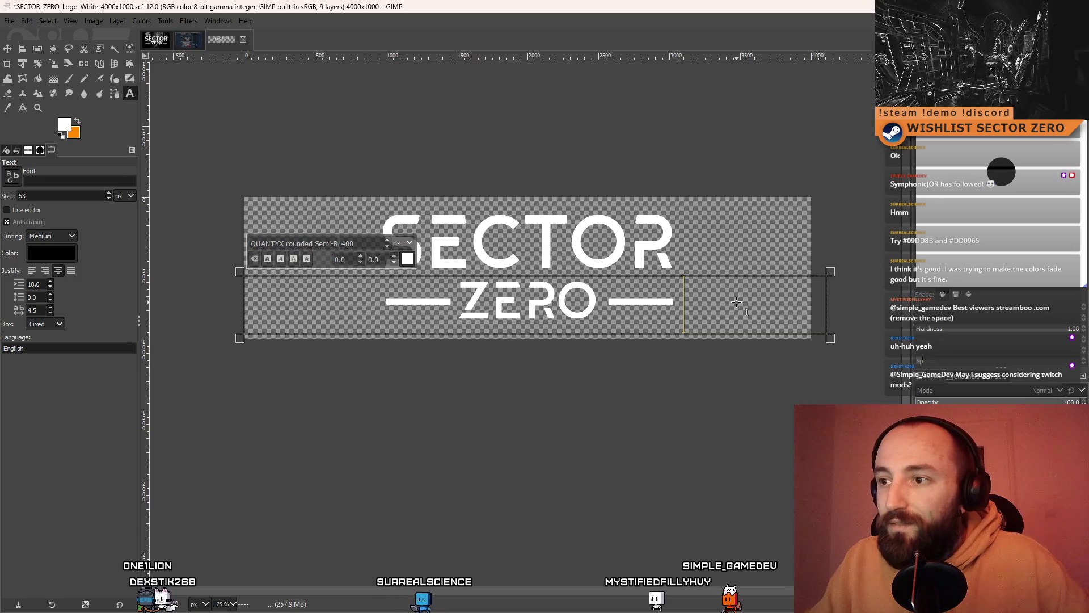
{"action": "left_click", "coordinate": [40, 49]}
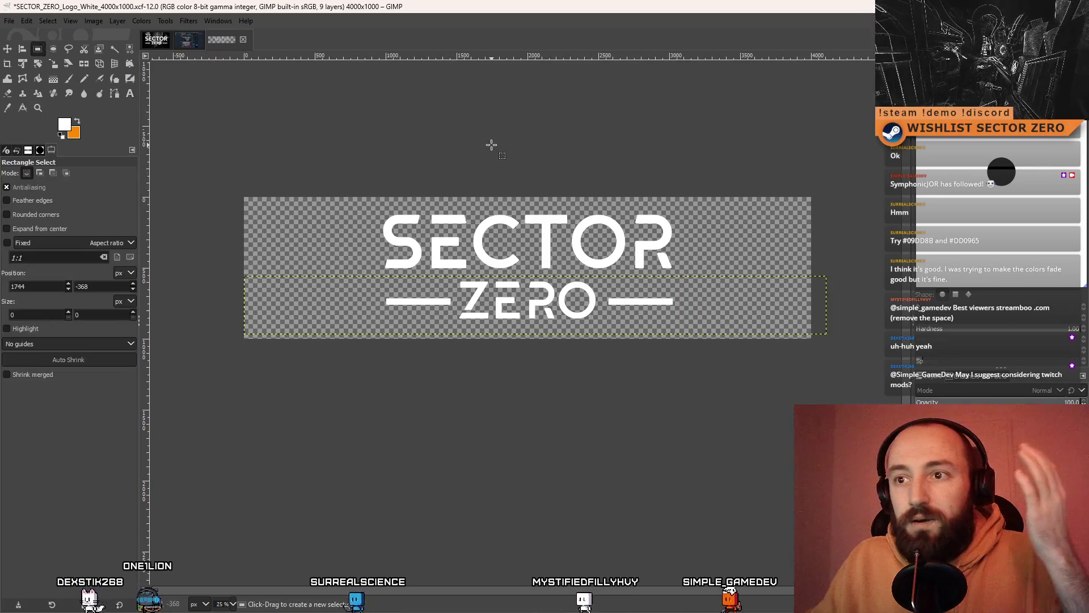
{"action": "scroll", "coordinate": [389, 209], "scroll_direction": "up", "scroll_amount": 3}
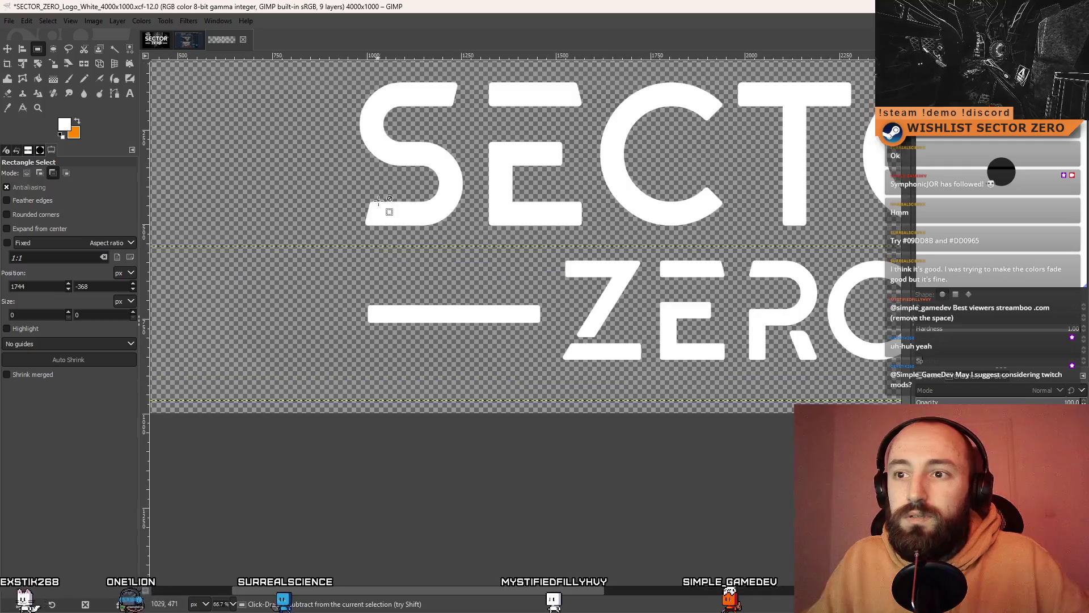
{"action": "left_click_drag", "start_coordinate": [340, 86], "coordinate": [352, 389]}
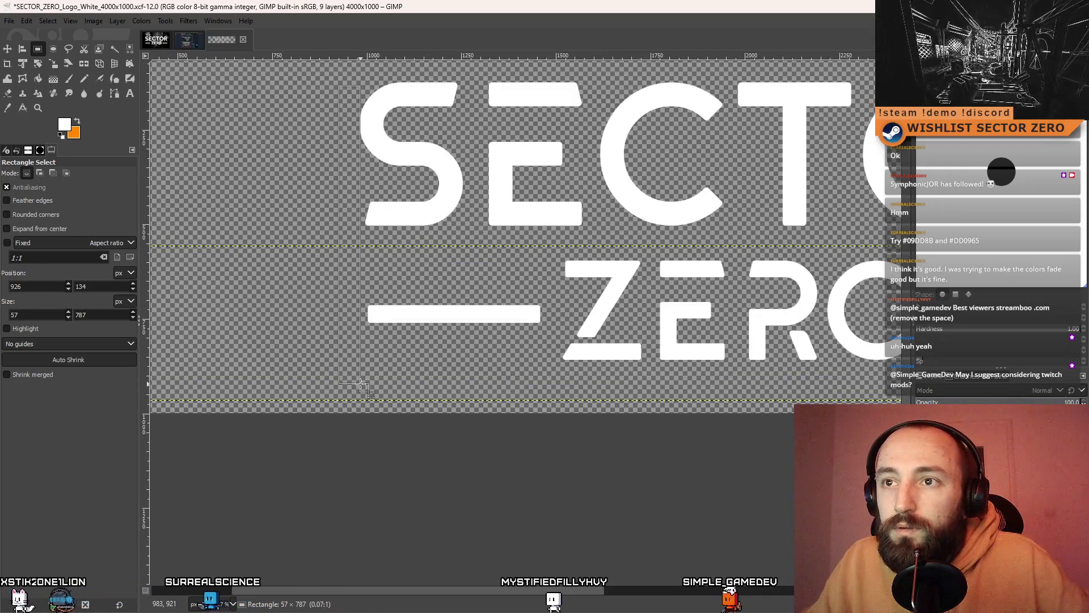
{"action": "scroll", "coordinate": [587, 239], "scroll_direction": "right", "scroll_amount": 10}
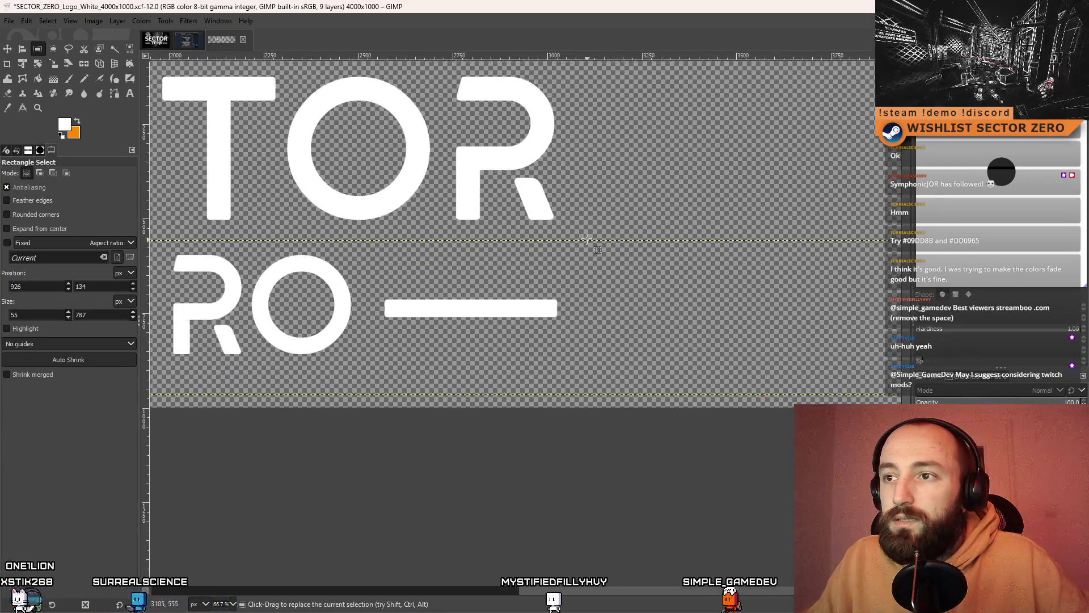
{"action": "mouse_move", "coordinate": [617, 85]}
{"action": "left_mouse_down"}
{"action": "mouse_move", "coordinate": [571, 429]}
{"action": "mouse_move", "coordinate": [554, 421]}
{"action": "left_mouse_up"}
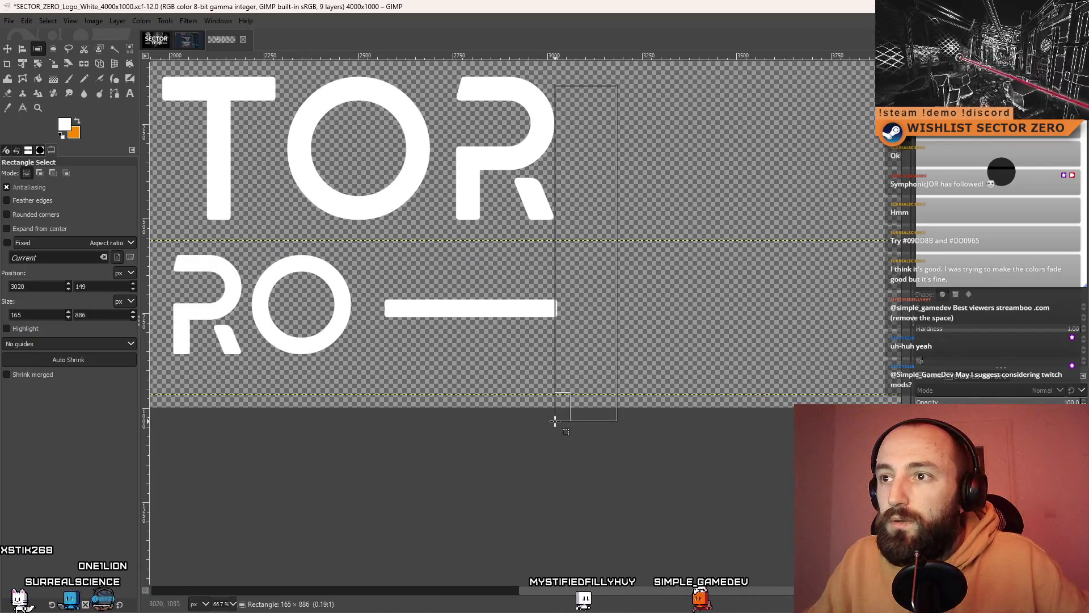
{"action": "left_click", "coordinate": [424, 479]}
- Pick the right bar's layer with the Move tool, then return to the Text tool
{"action": "scroll", "coordinate": [423, 479], "scroll_direction": "down", "scroll_amount": 3}
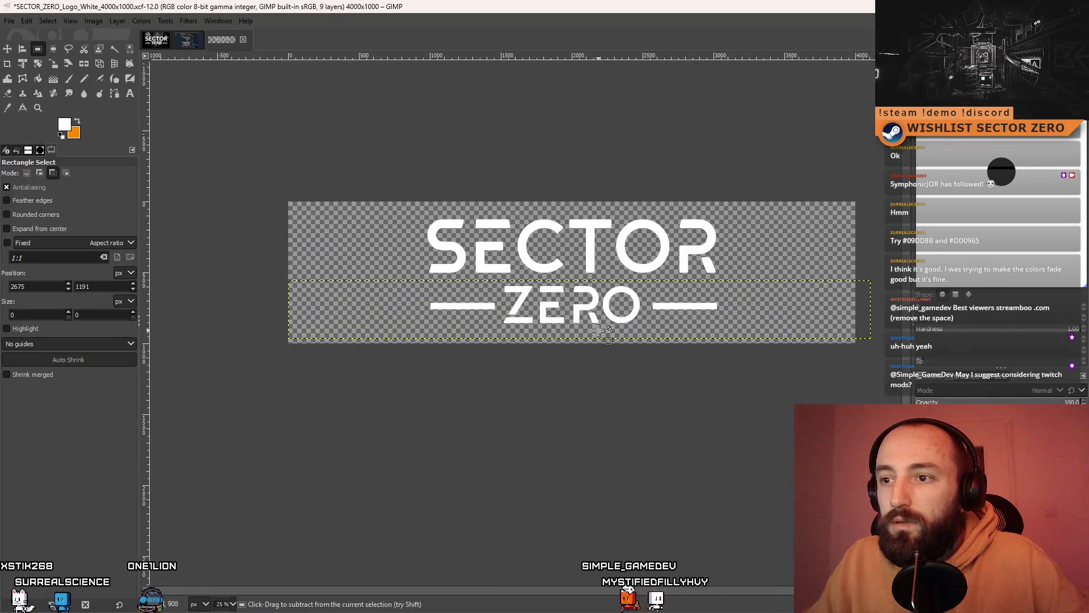
{"action": "scroll", "coordinate": [622, 334], "scroll_direction": "up", "scroll_amount": 2}
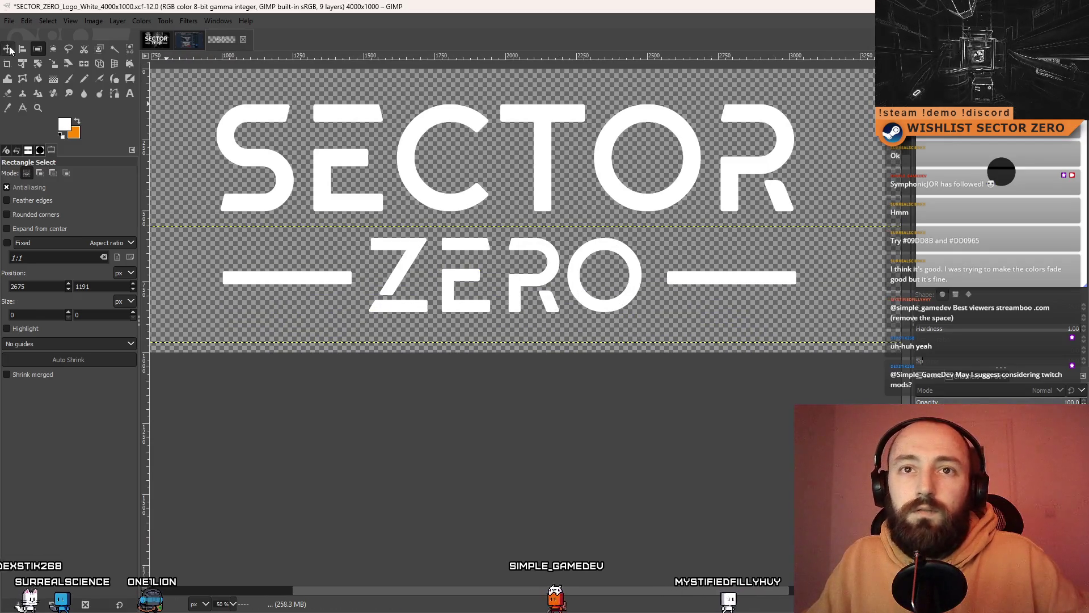
{"action": "key", "text": "m"}
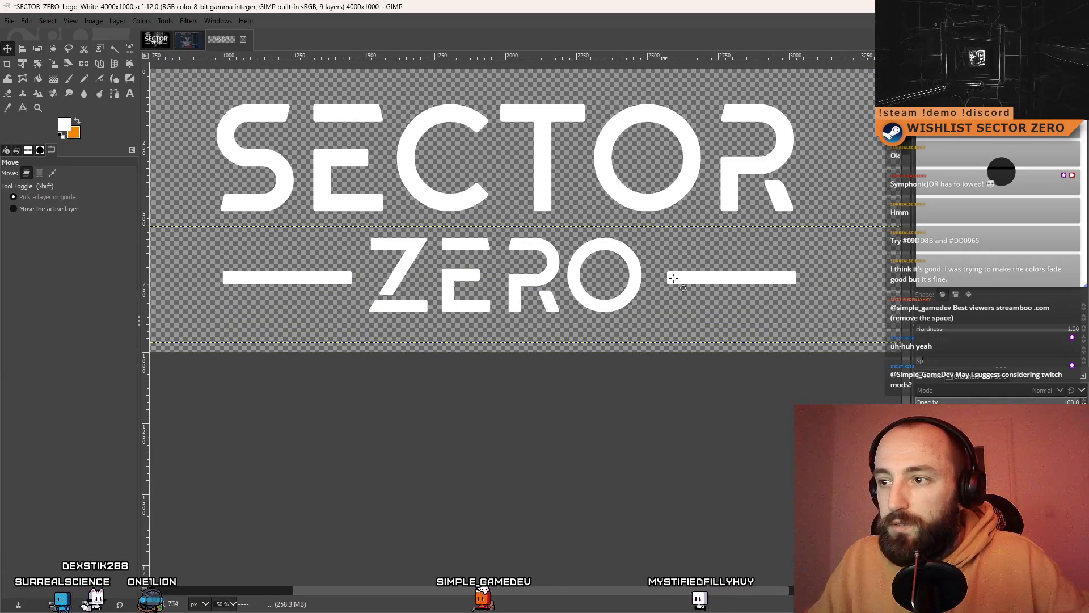
{"action": "left_click", "coordinate": [713, 280]}
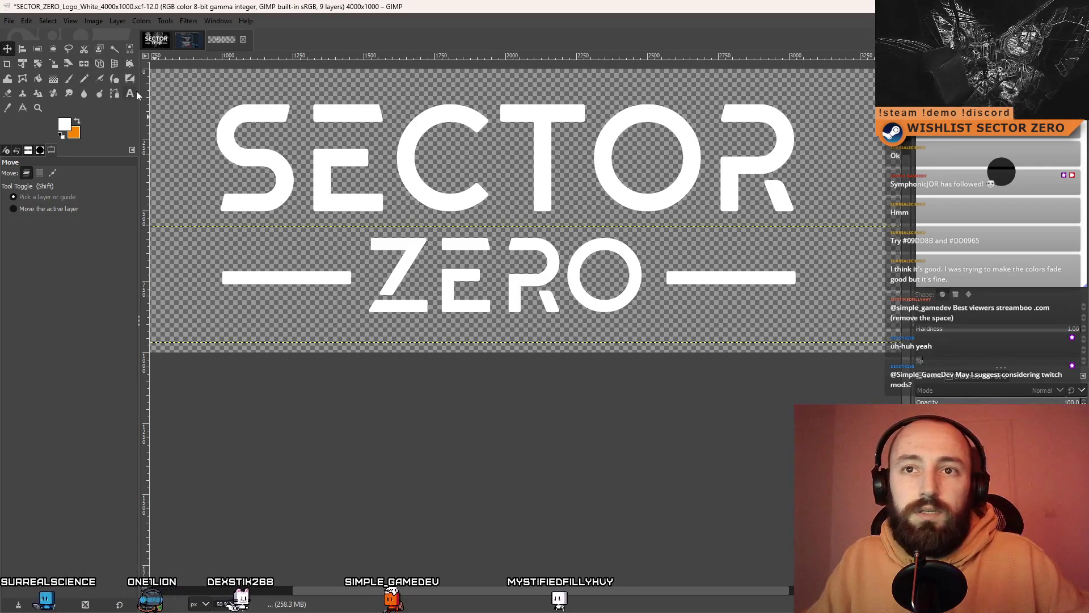
{"action": "key", "text": "t"}
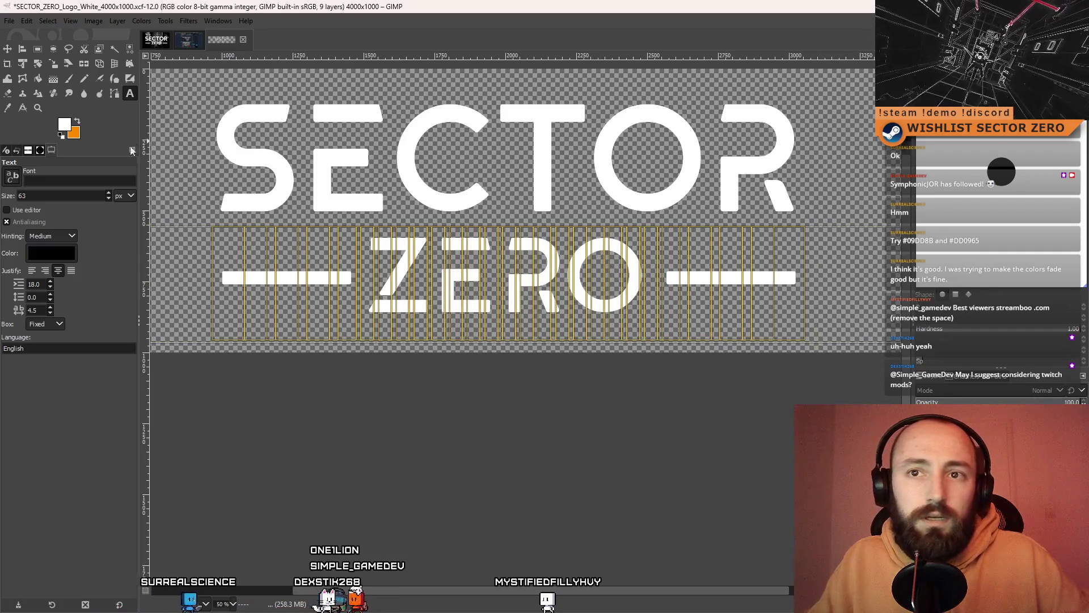
- Try a 400 text size on the ZERO line, undoing and redoing the change
{"action": "scroll", "coordinate": [108, 199], "scroll_direction": "down", "scroll_amount": 7}
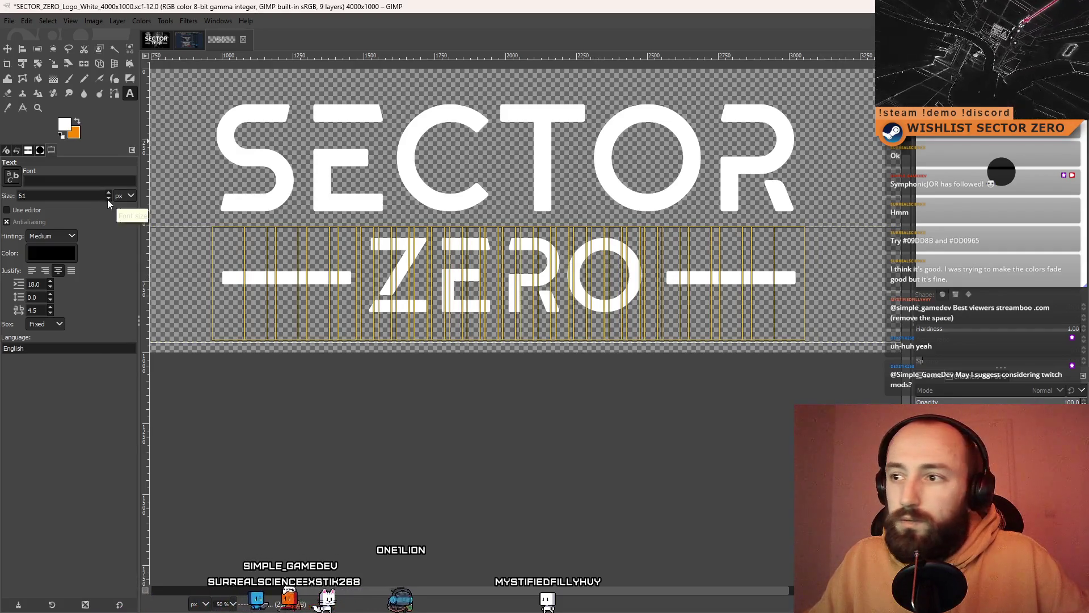
{"action": "left_click", "coordinate": [414, 390]}
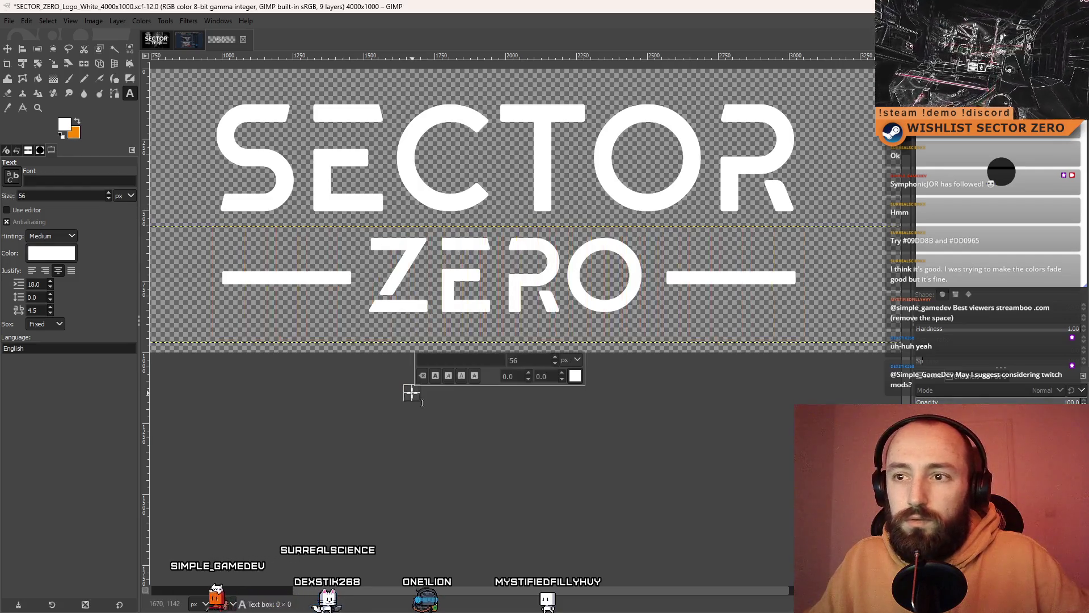
{"action": "left_click", "coordinate": [706, 271]}
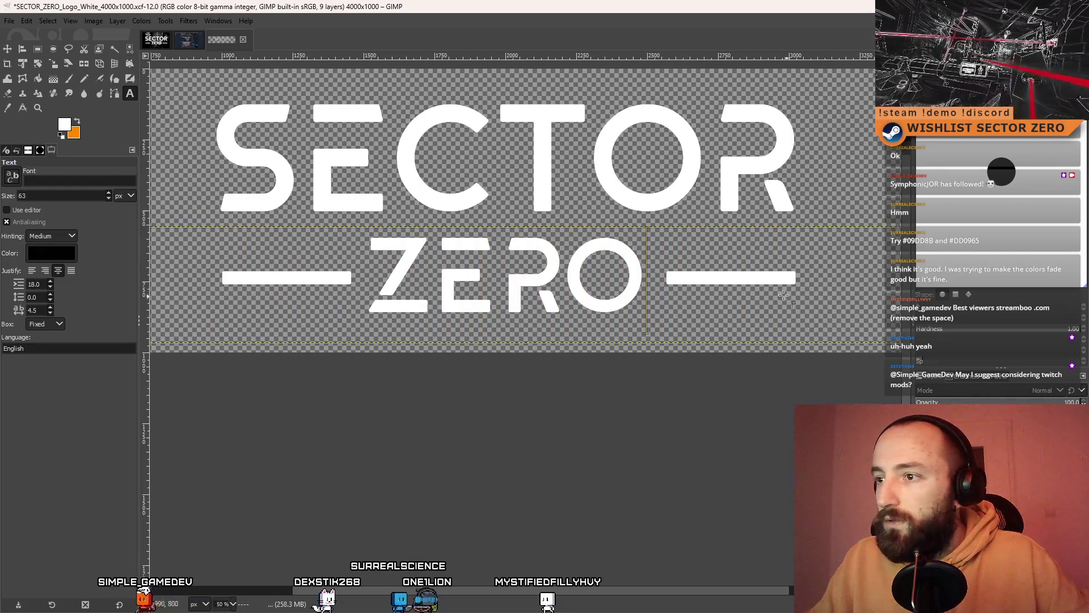
{"action": "scroll", "coordinate": [783, 296], "scroll_direction": "down", "scroll_amount": 3}
{"action": "scroll", "coordinate": [741, 311], "scroll_direction": "up", "scroll_amount": 2}
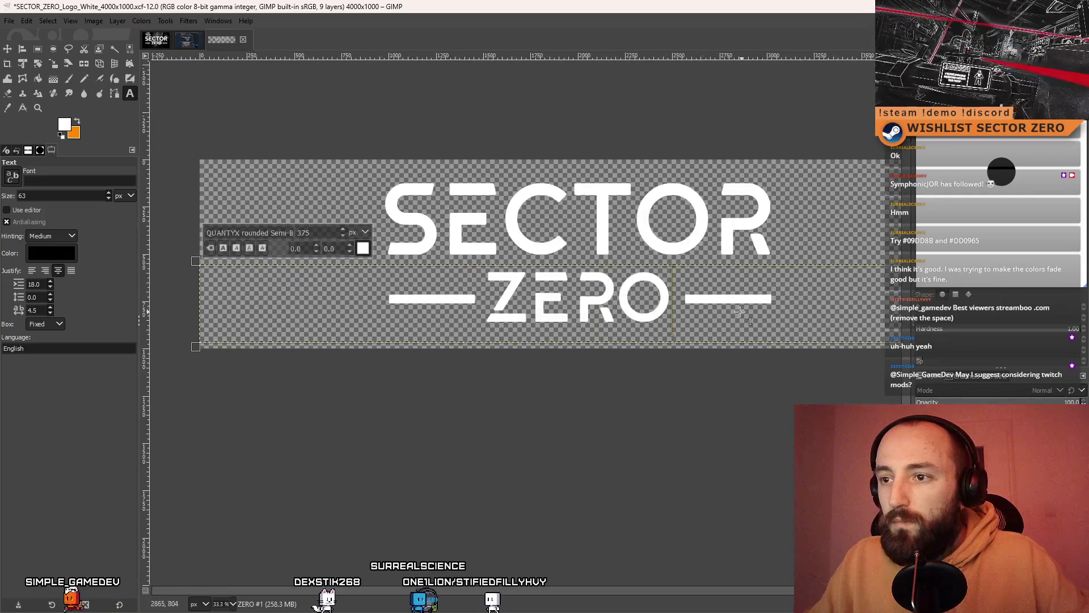
{"action": "type", "text": "400"}
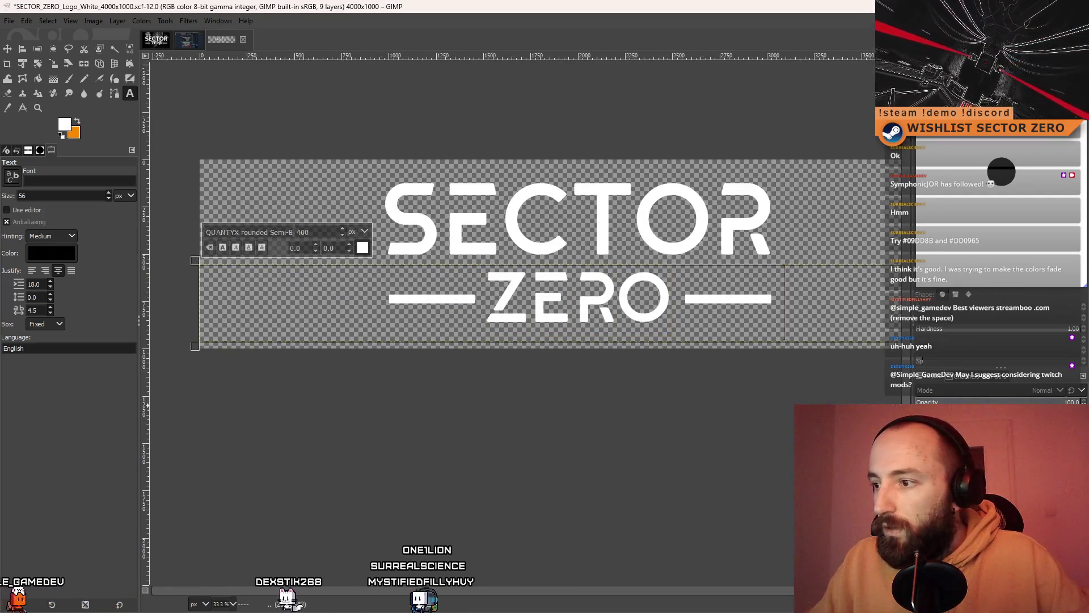
{"action": "key", "text": "ctrl+z"}
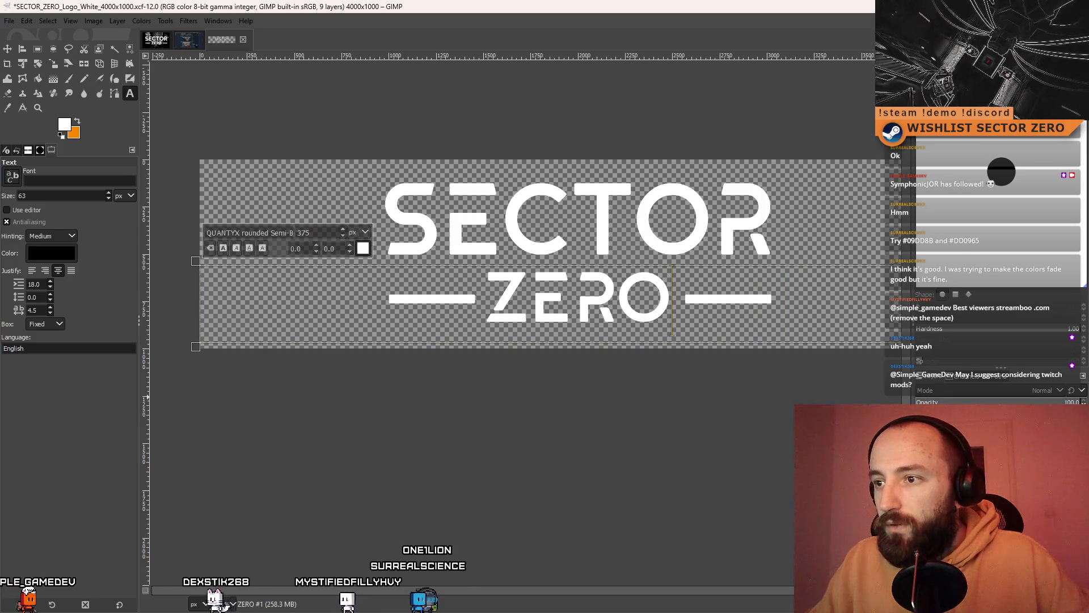
{"action": "scroll", "coordinate": [729, 317], "scroll_direction": "right", "scroll_amount": 5}
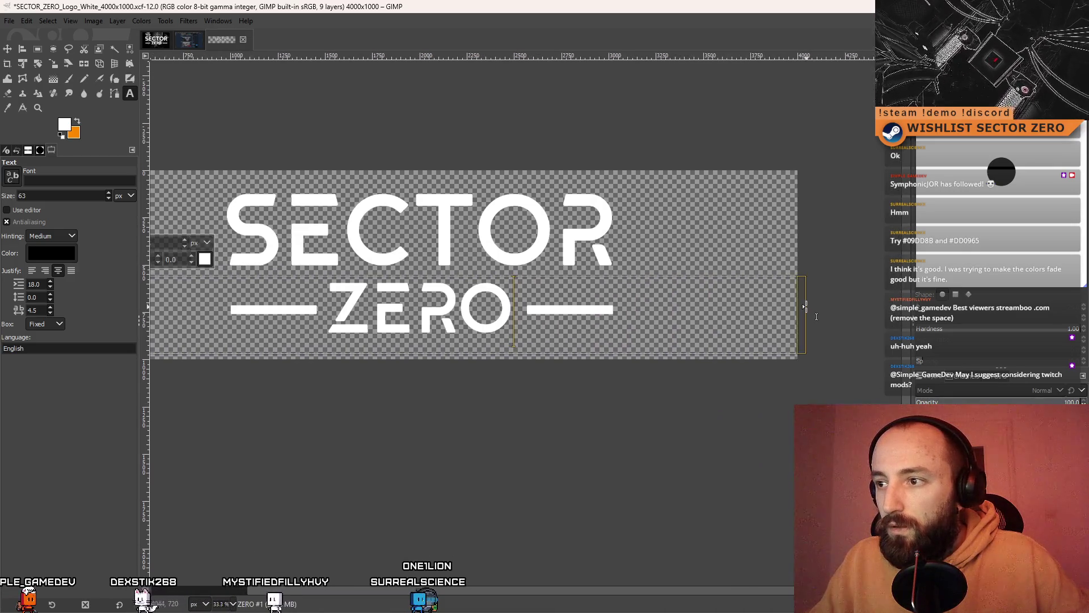
{"action": "left_click", "coordinate": [523, 331]}
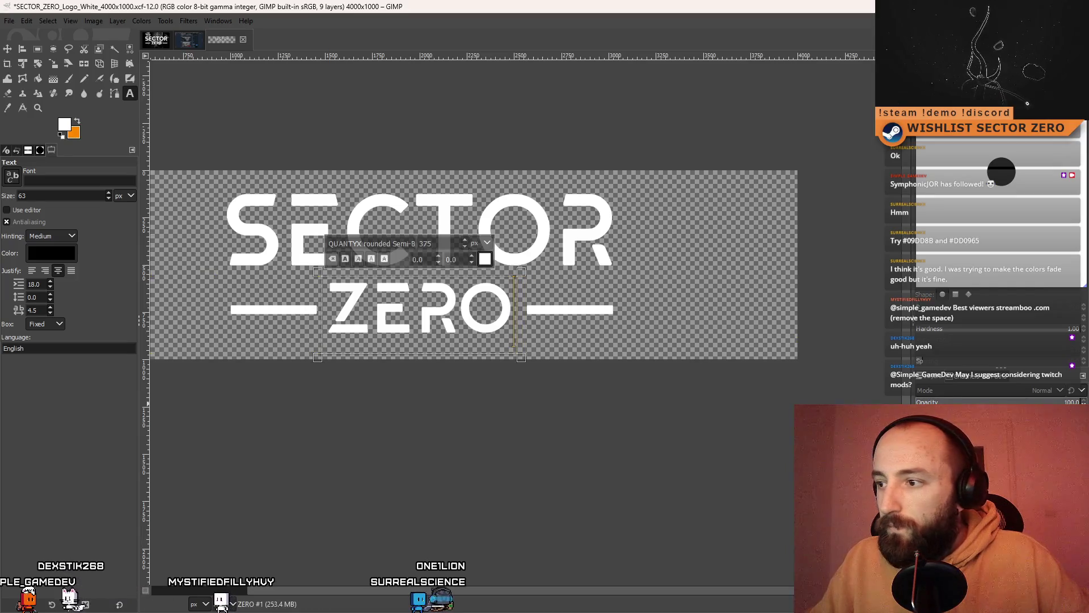
{"action": "key", "text": "ctrl+y"}
{"action": "scroll", "coordinate": [679, 322], "scroll_direction": "left", "scroll_amount": 3}
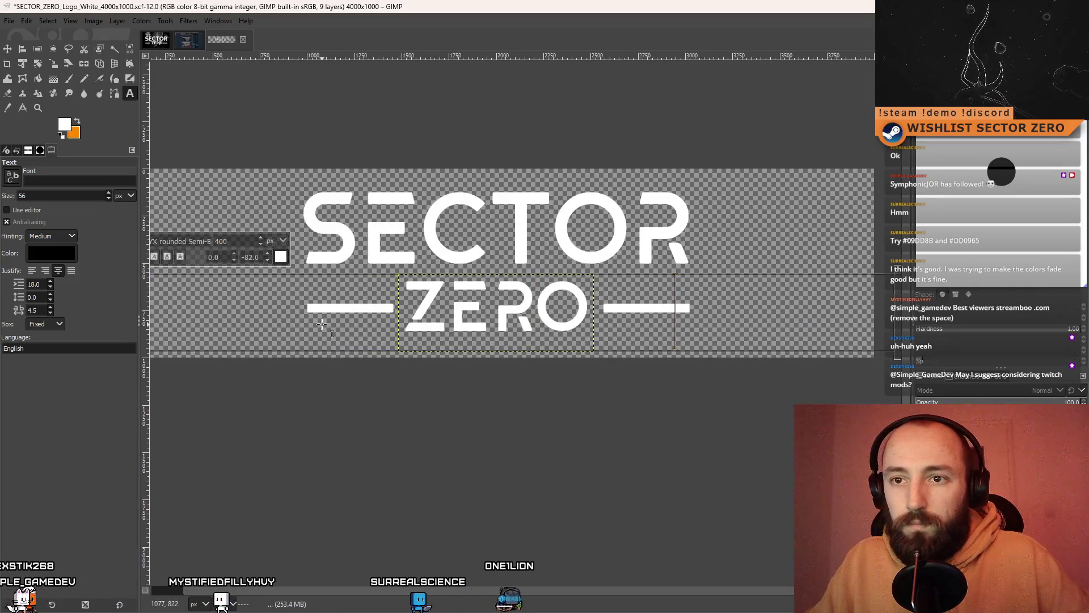
{"action": "scroll", "coordinate": [336, 315], "scroll_direction": "left", "scroll_amount": 2}
- Select all of the ZERO line's text and set its size to 368
{"action": "key", "text": "ctrl+a"}
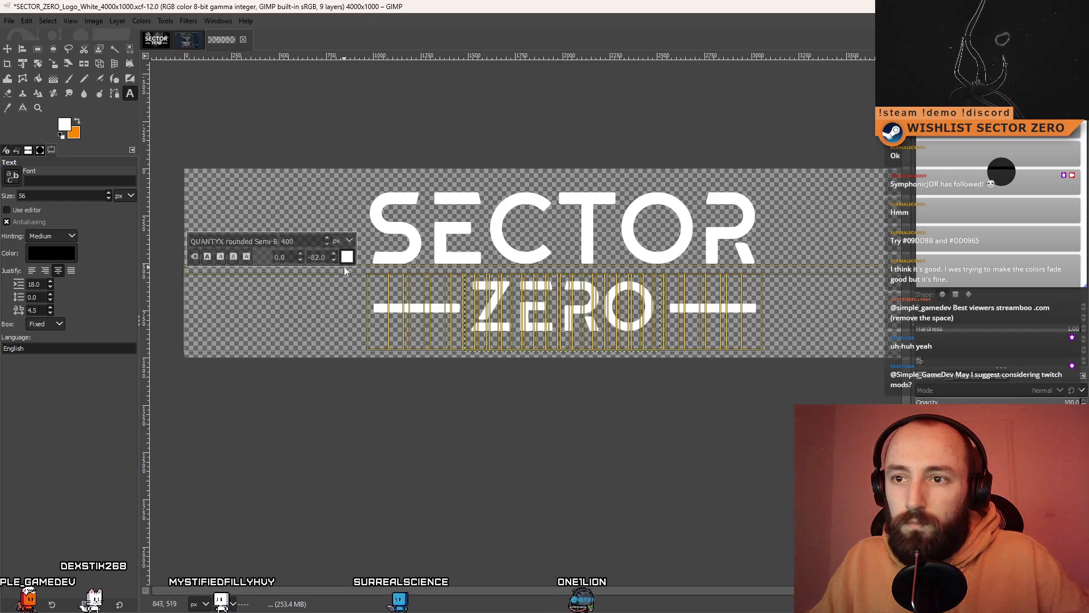
{"action": "scroll", "coordinate": [327, 244], "scroll_direction": "down", "scroll_amount": 13}
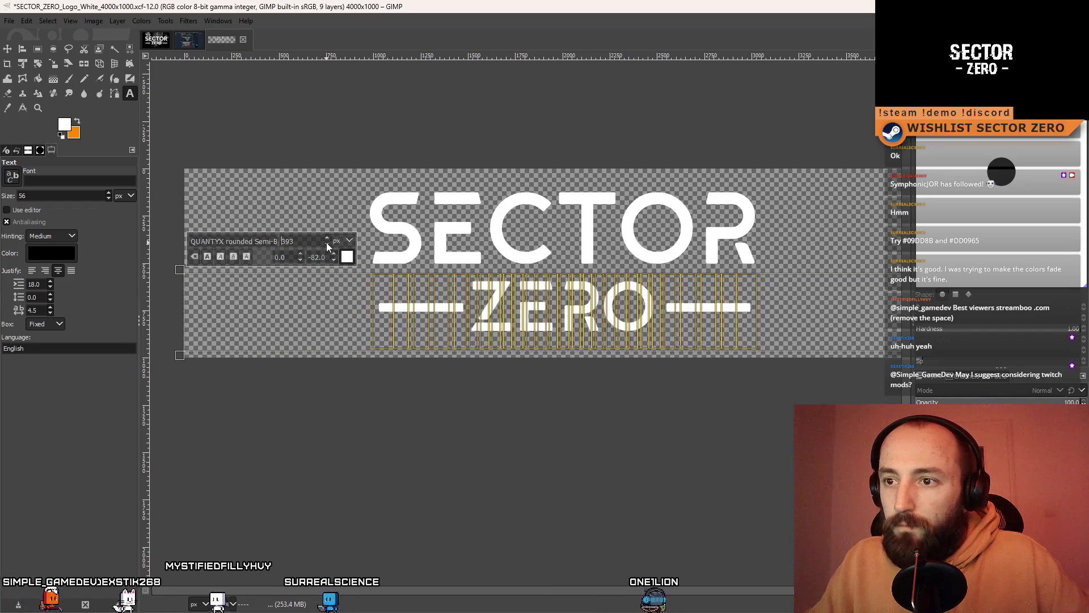
{"action": "scroll", "coordinate": [327, 244], "scroll_direction": "down", "scroll_amount": 7}
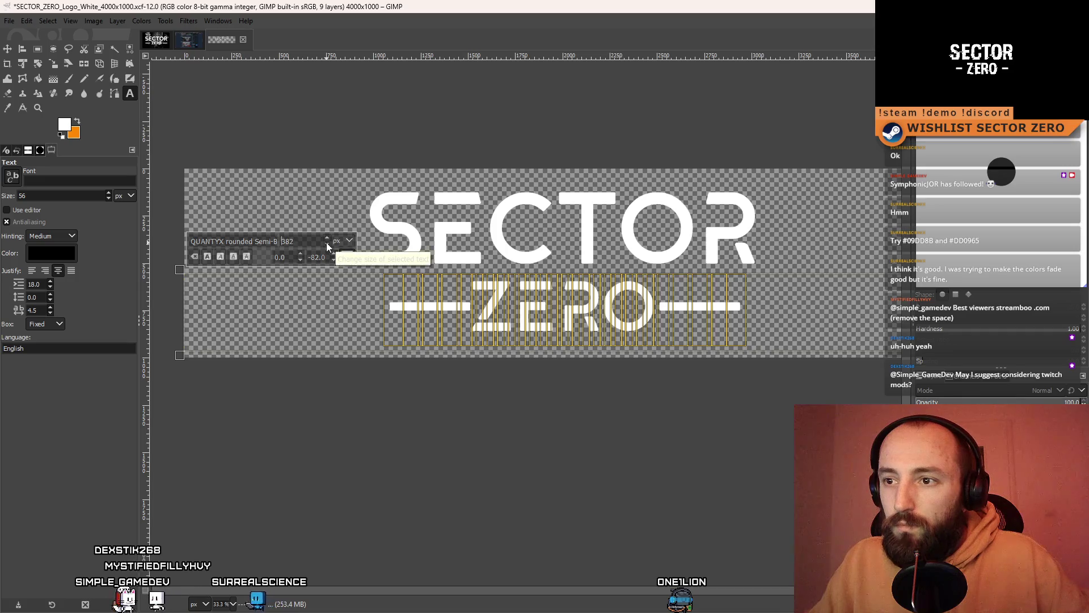
{"action": "scroll", "coordinate": [327, 244], "scroll_direction": "down", "scroll_amount": 5}
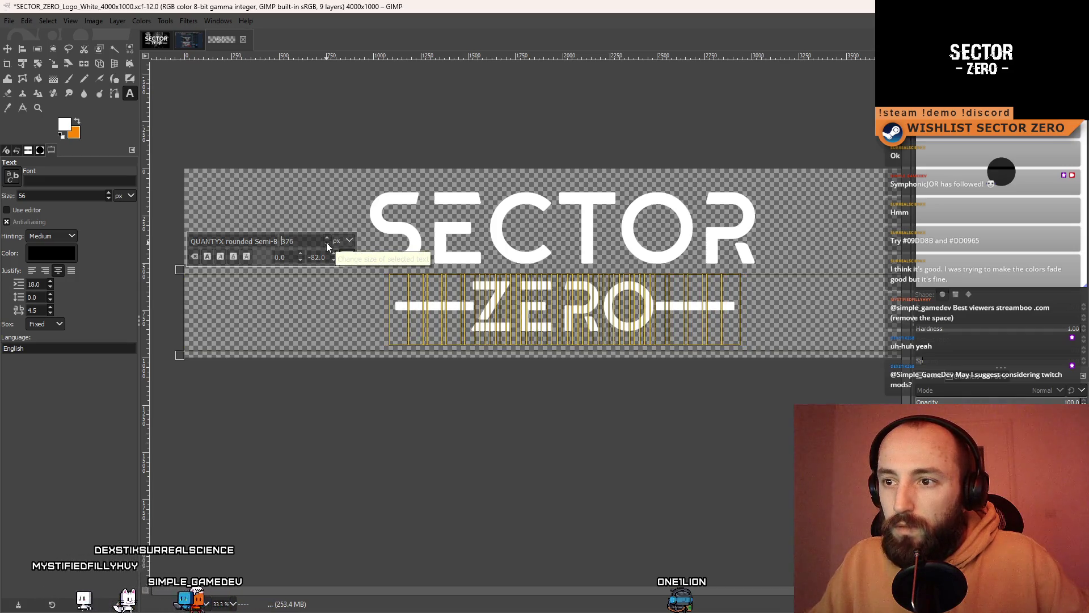
{"action": "left_click", "coordinate": [327, 239]}
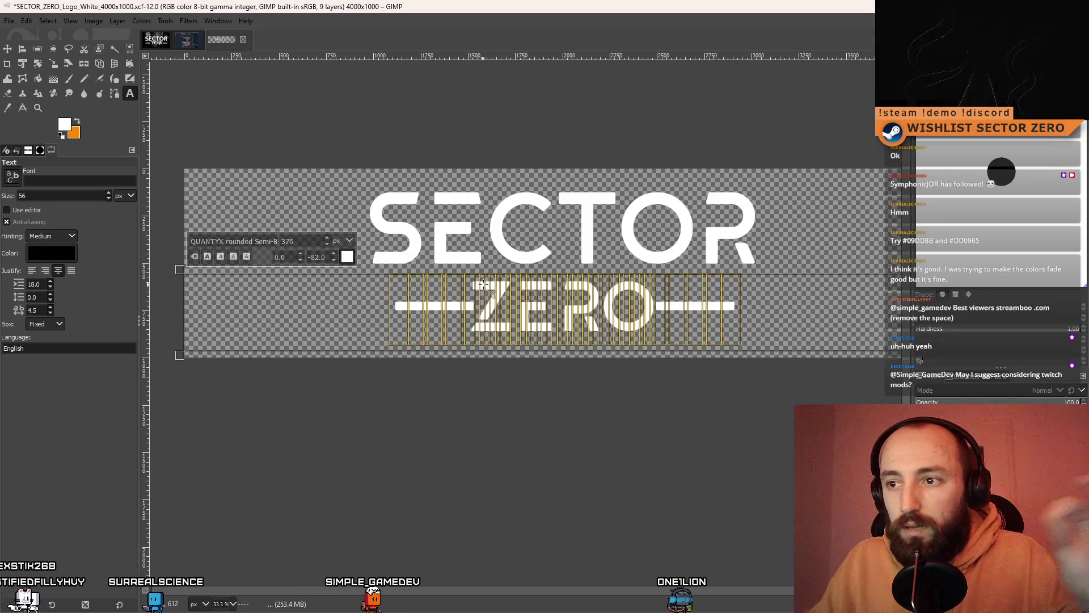
{"action": "scroll", "coordinate": [328, 244], "scroll_direction": "down", "scroll_amount": 8}
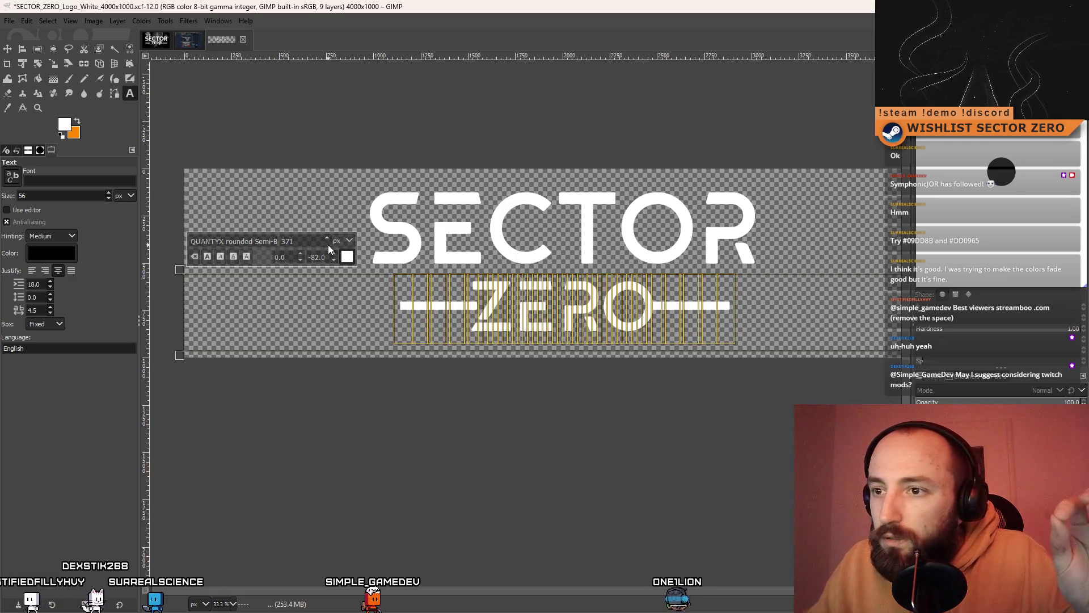
{"action": "left_click", "coordinate": [559, 307]}
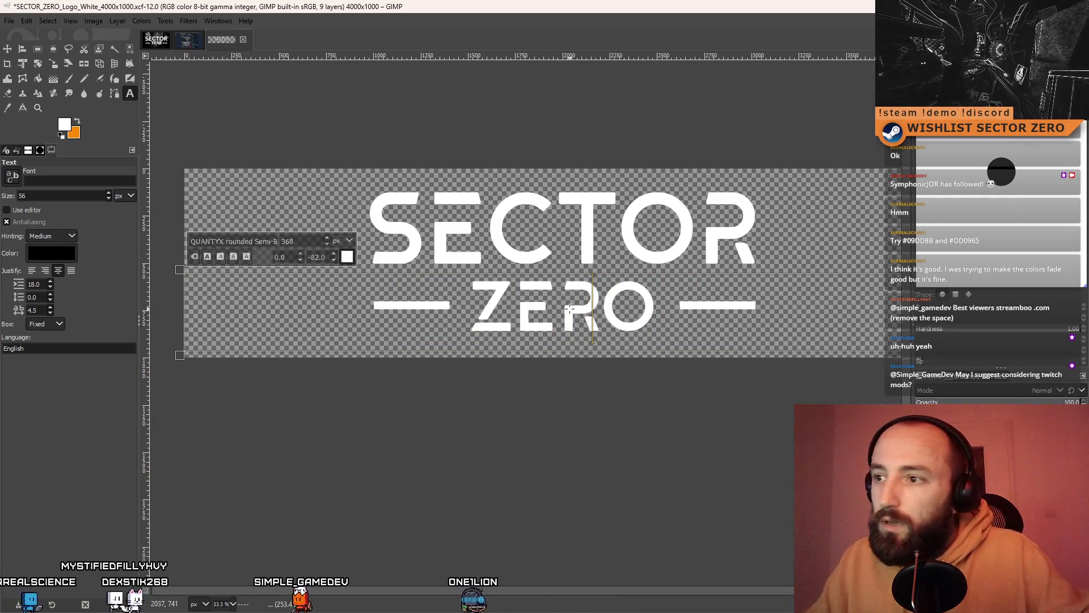
{"action": "key", "text": "Escape"}
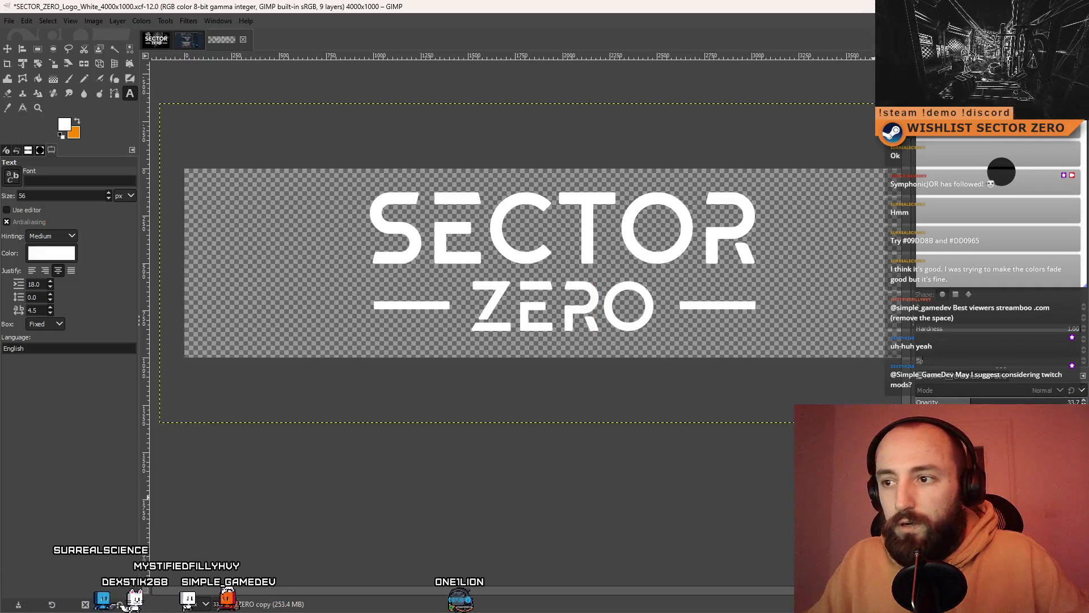
{"action": "scroll", "coordinate": [537, 429], "scroll_direction": "down", "scroll_amount": 2, "text": "ctrl"}
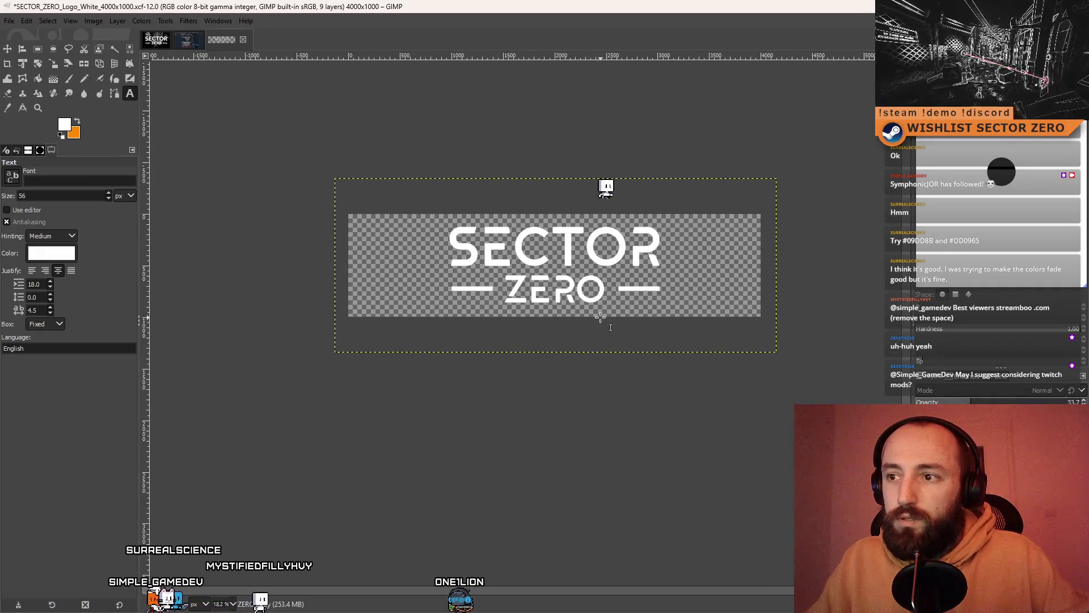
{"action": "scroll", "coordinate": [551, 326], "scroll_direction": "up", "scroll_amount": 1, "text": "ctrl"}
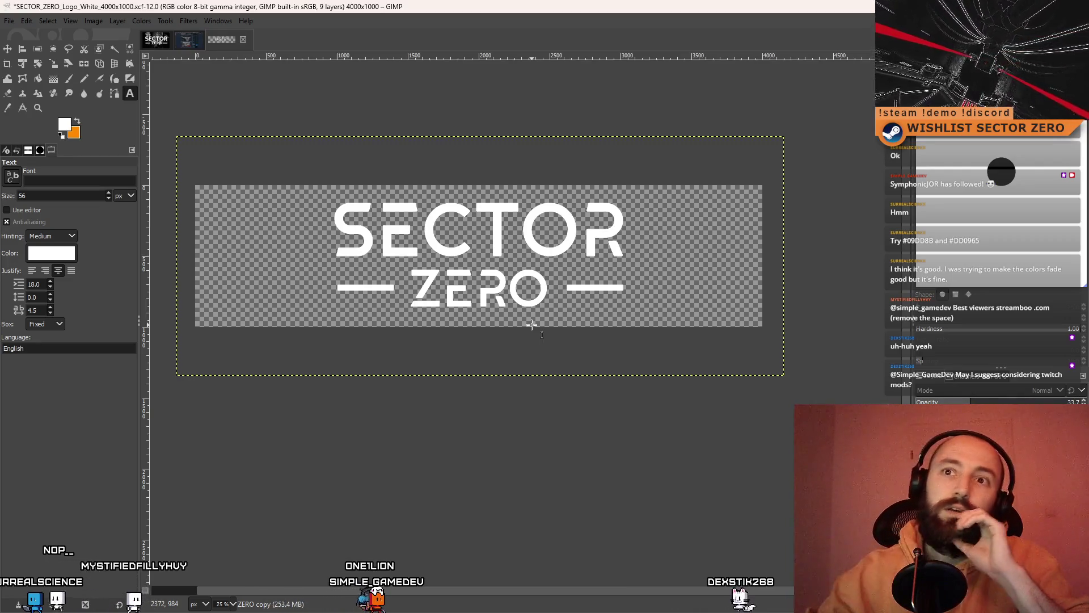
{"action": "left_click", "coordinate": [157, 44]}
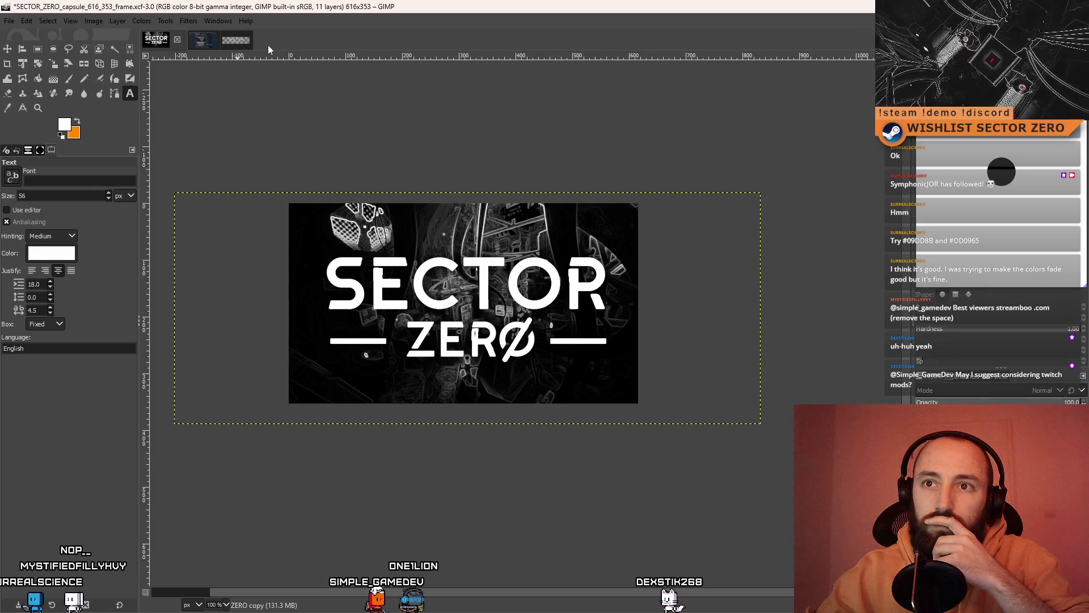
{"action": "left_click", "coordinate": [233, 41]}
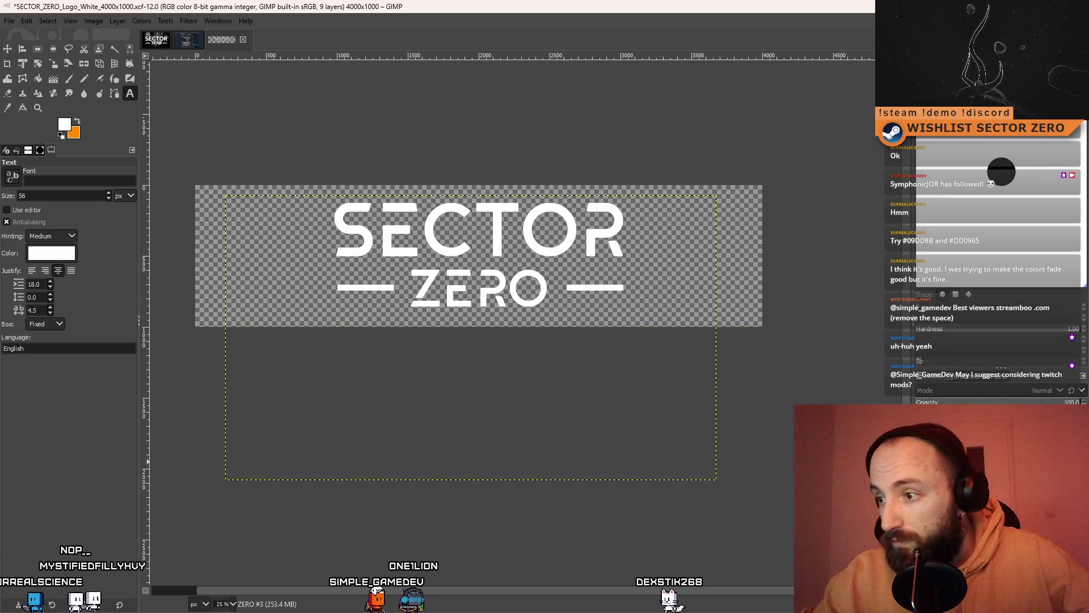
- Delete four leftover layers from the Layers panel, leaving 5 layers
{"action": "key", "text": "ctrl+v"}
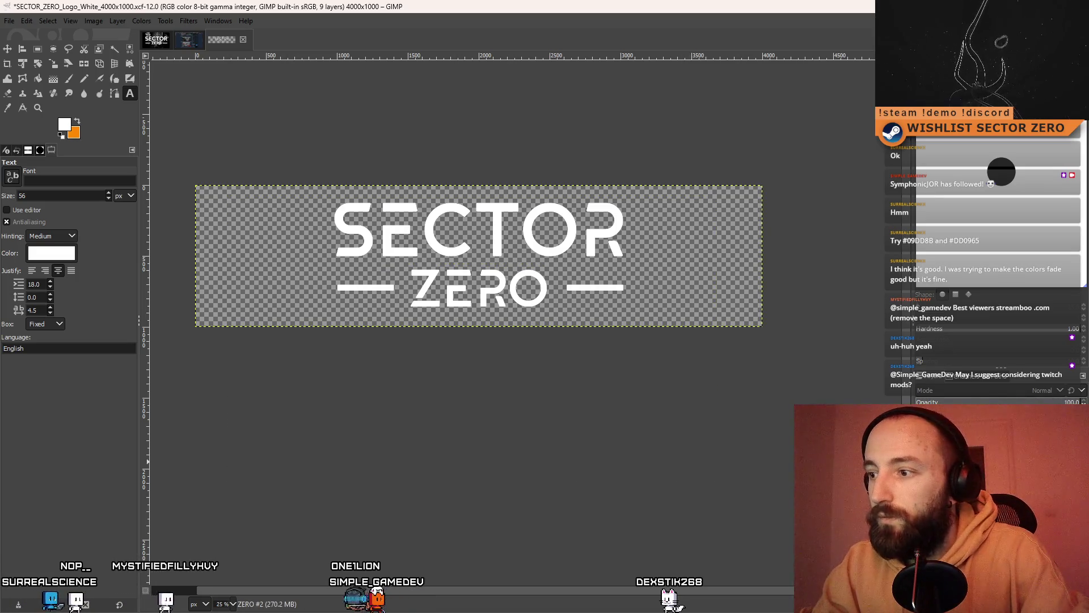
{"action": "key", "text": "ctrl+h"}
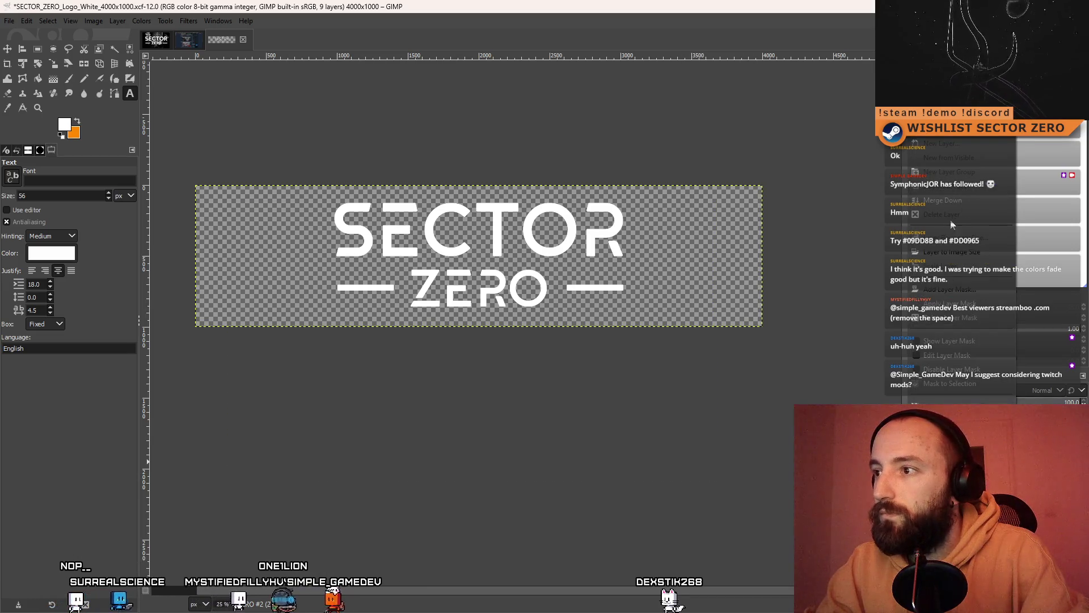
{"action": "right_click", "coordinate": [890, 138]}
{"action": "left_click", "coordinate": [952, 210]}
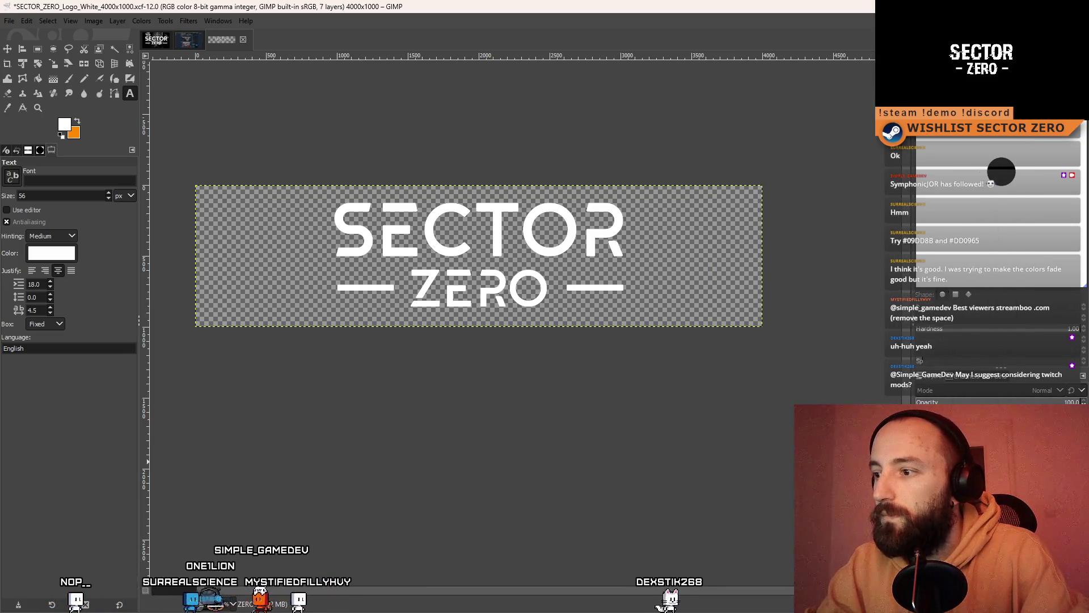
{"action": "right_click", "coordinate": [889, 138]}
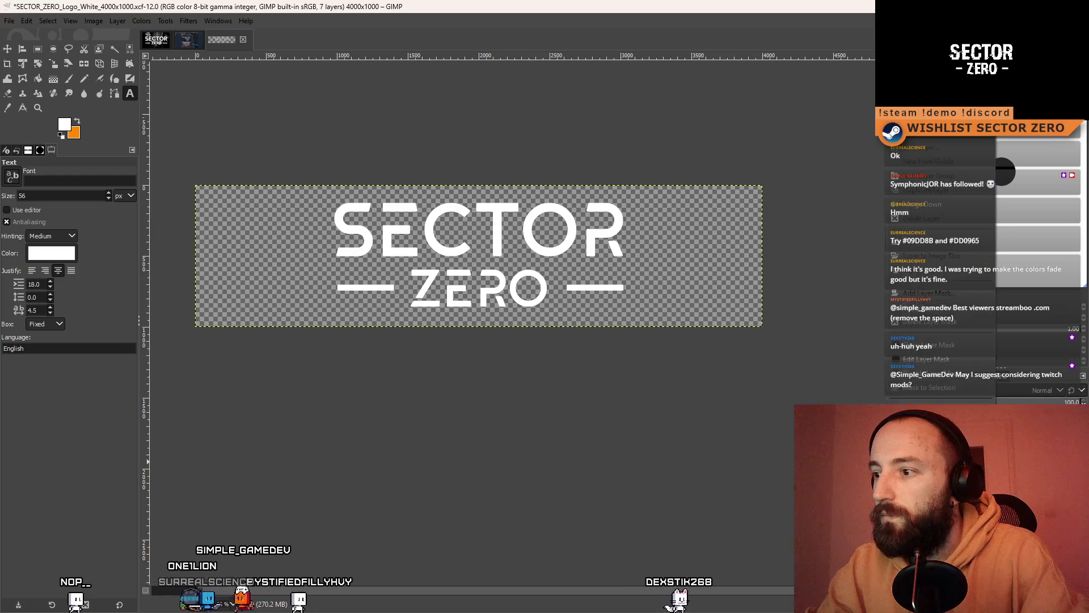
{"action": "left_click", "coordinate": [931, 220]}
{"action": "right_click", "coordinate": [889, 138]}
{"action": "left_click", "coordinate": [931, 220]}
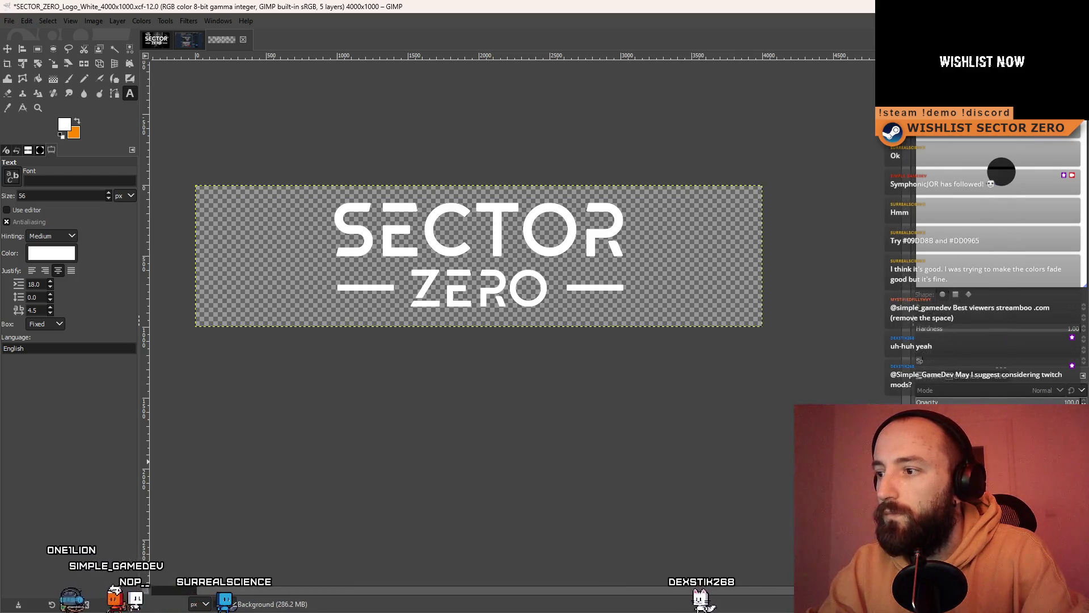
{"action": "right_click", "coordinate": [906, 138]}
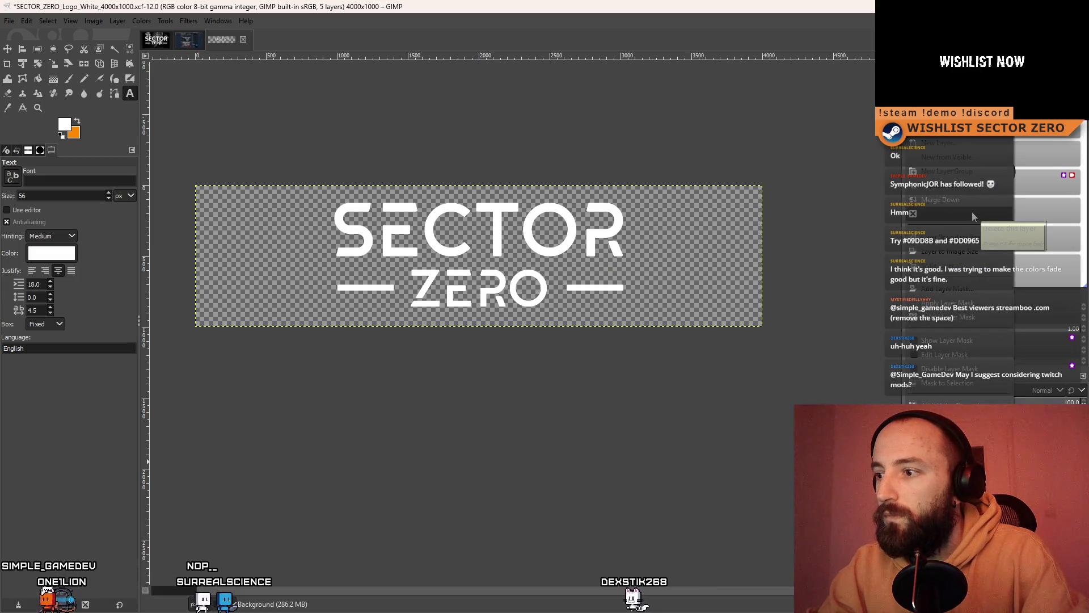
{"action": "key", "text": "Escape"}
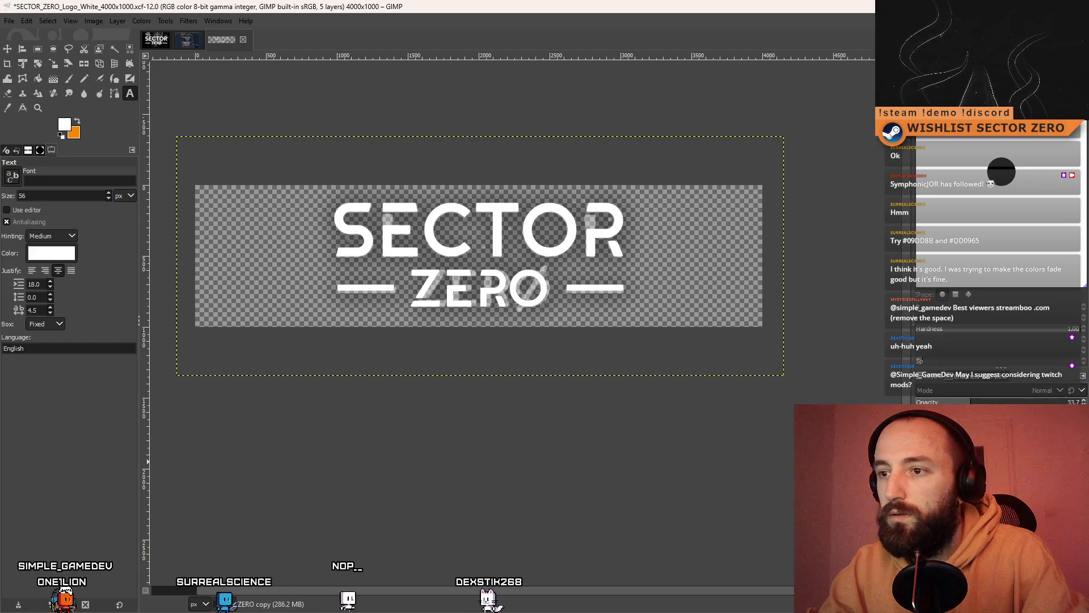
- Save As with 'NEW_' added, giving SECTOR_ZERO_Logo_White_NEW_4000x1000.xcf in FONT TEST
{"action": "left_click", "coordinate": [9, 21]}
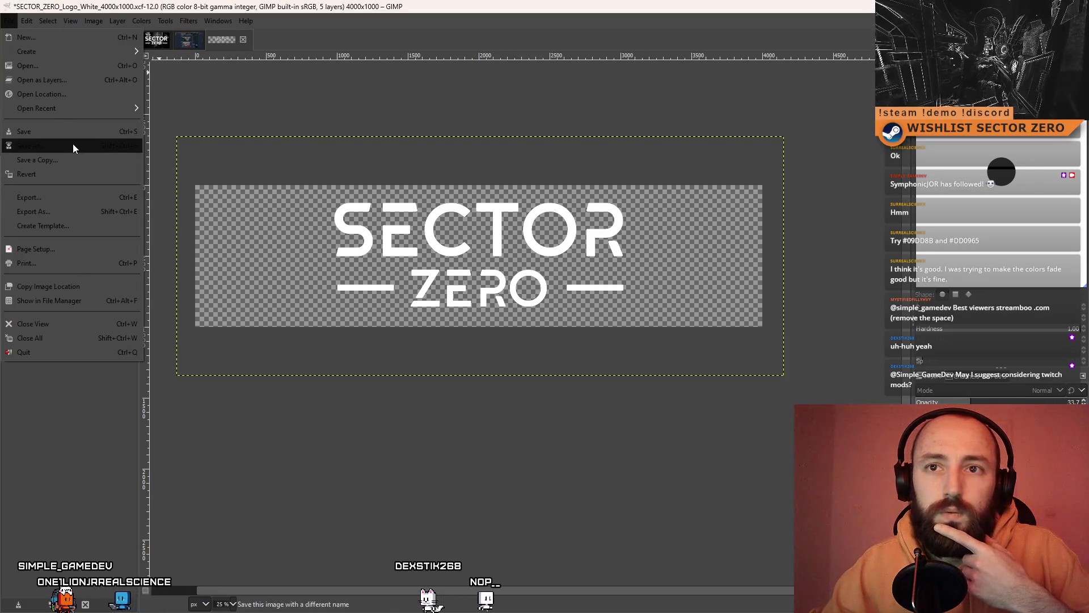
{"action": "left_click", "coordinate": [73, 145]}
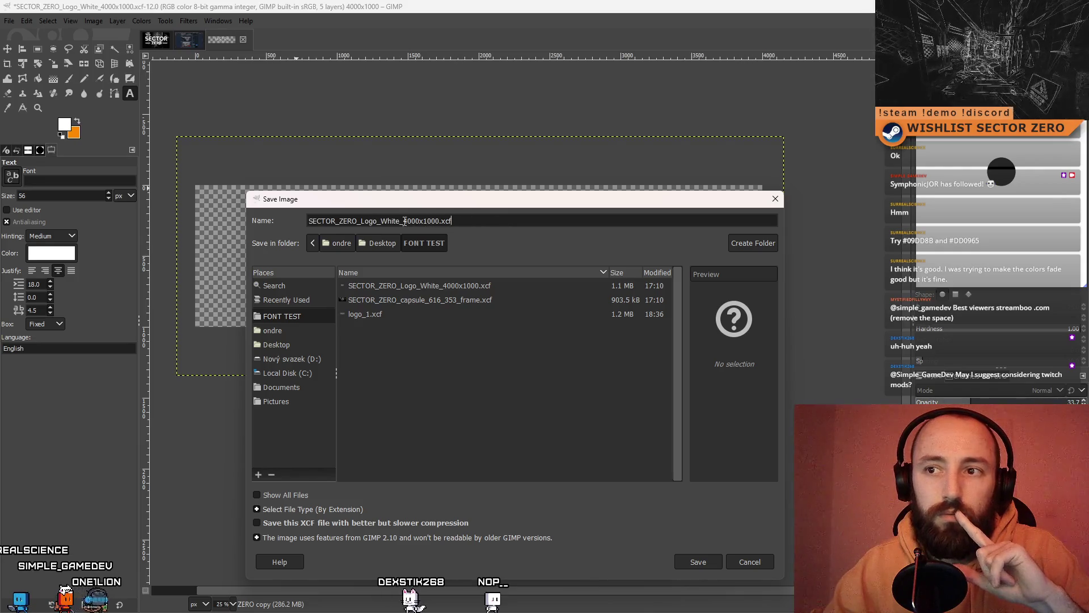
{"action": "type", "text": "NEW_"}
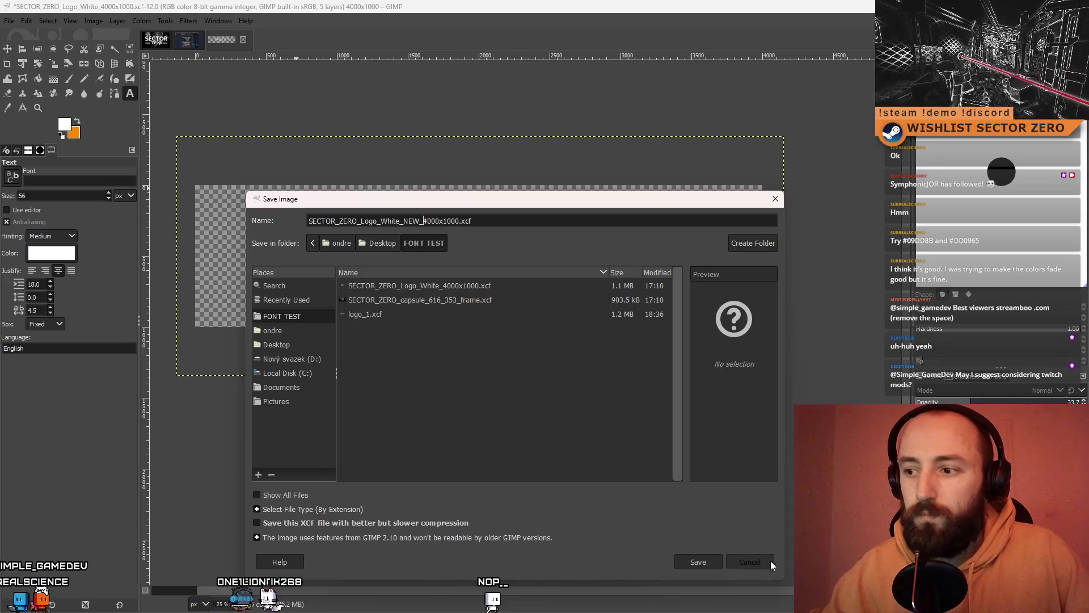
{"action": "left_click", "coordinate": [701, 561]}
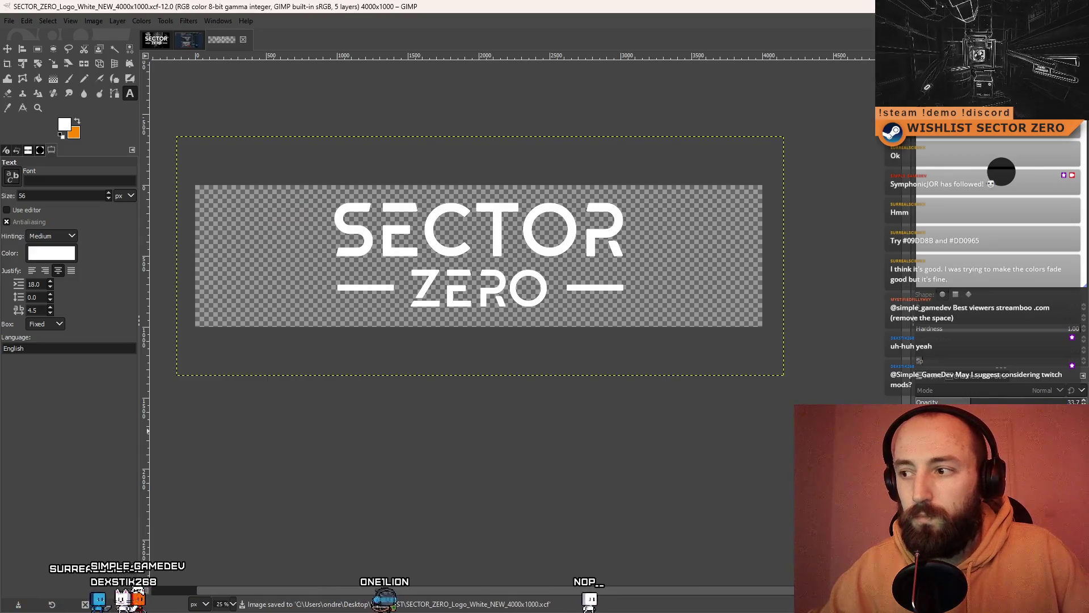
- Delete two unneeded layers and expand the logo layer to the full image size
{"action": "right_click", "coordinate": [894, 443]}
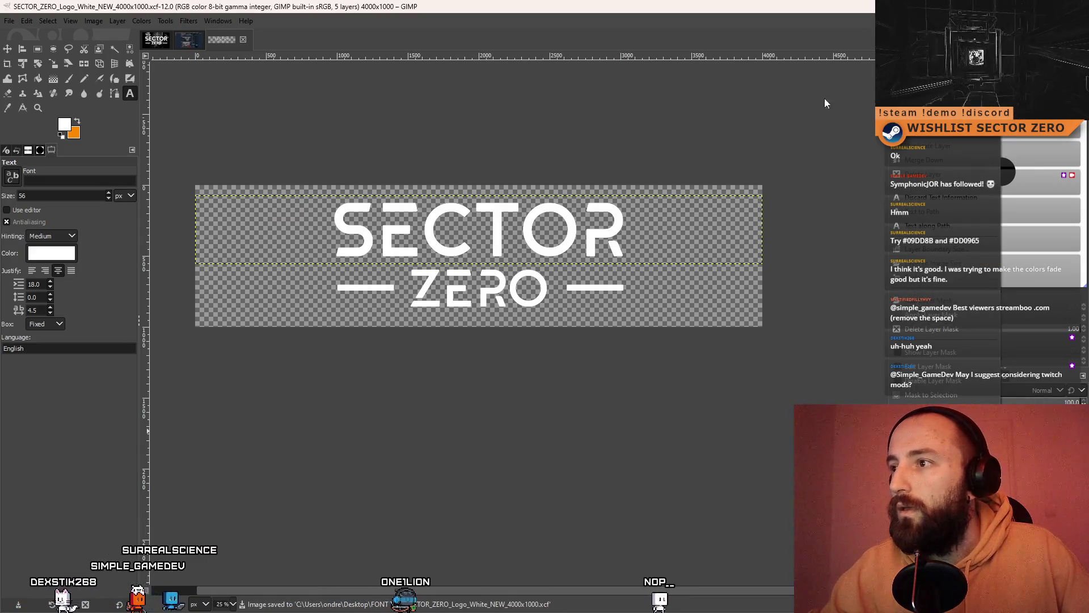
{"action": "left_click", "coordinate": [931, 173]}
{"action": "right_click", "coordinate": [894, 437]}
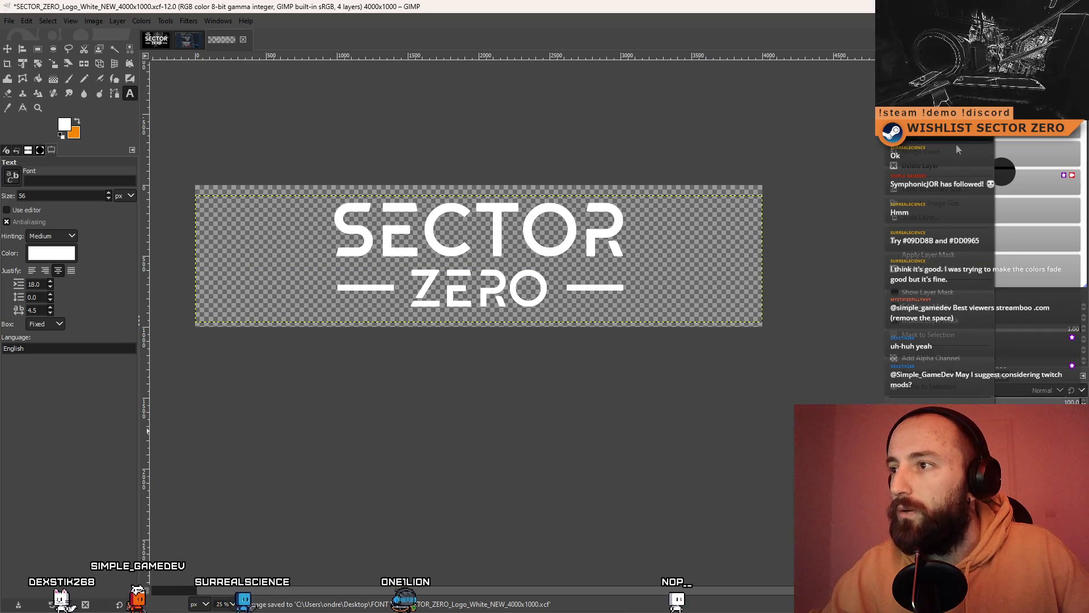
{"action": "left_click", "coordinate": [924, 165]}
{"action": "right_click", "coordinate": [894, 437]}
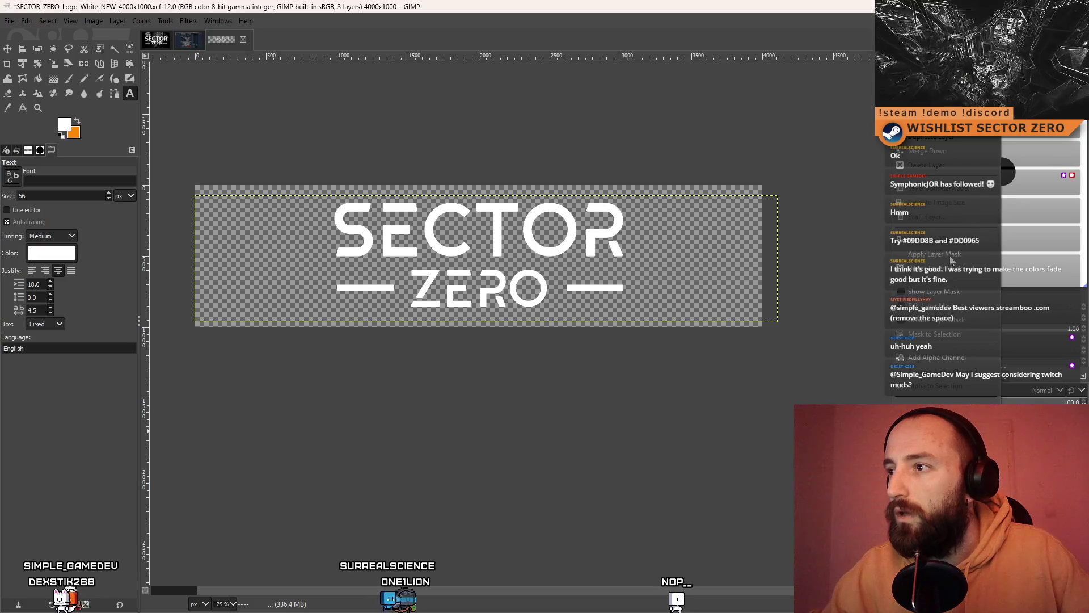
{"action": "left_click", "coordinate": [957, 207]}
- Copy the logo layer and paste it into the capsule art image
{"action": "key", "text": "ctrl+c"}
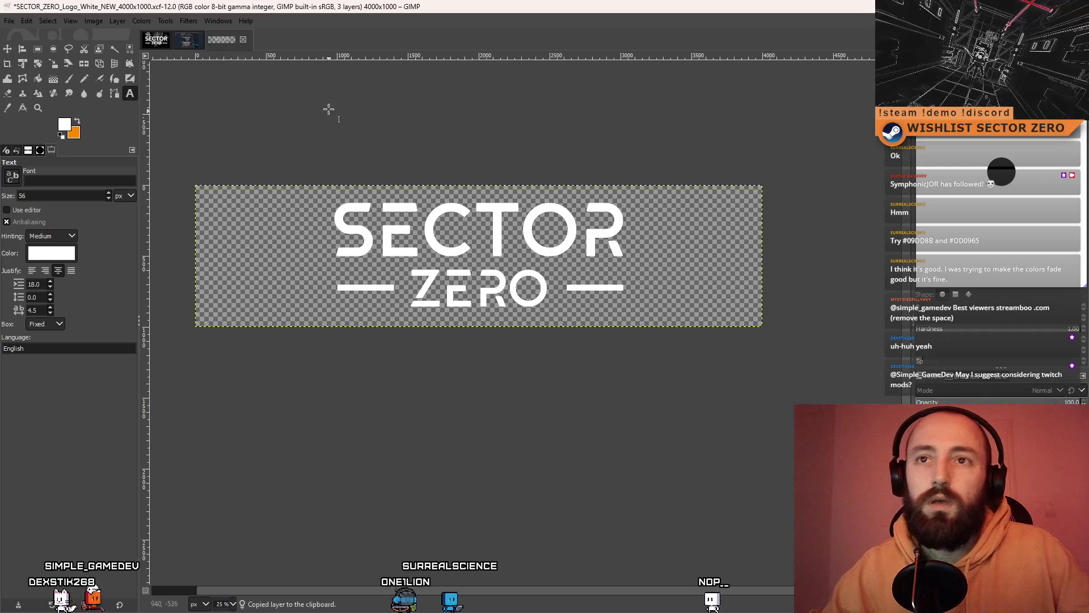
{"action": "left_click", "coordinate": [159, 44]}
{"action": "key", "text": "ctrl+v"}
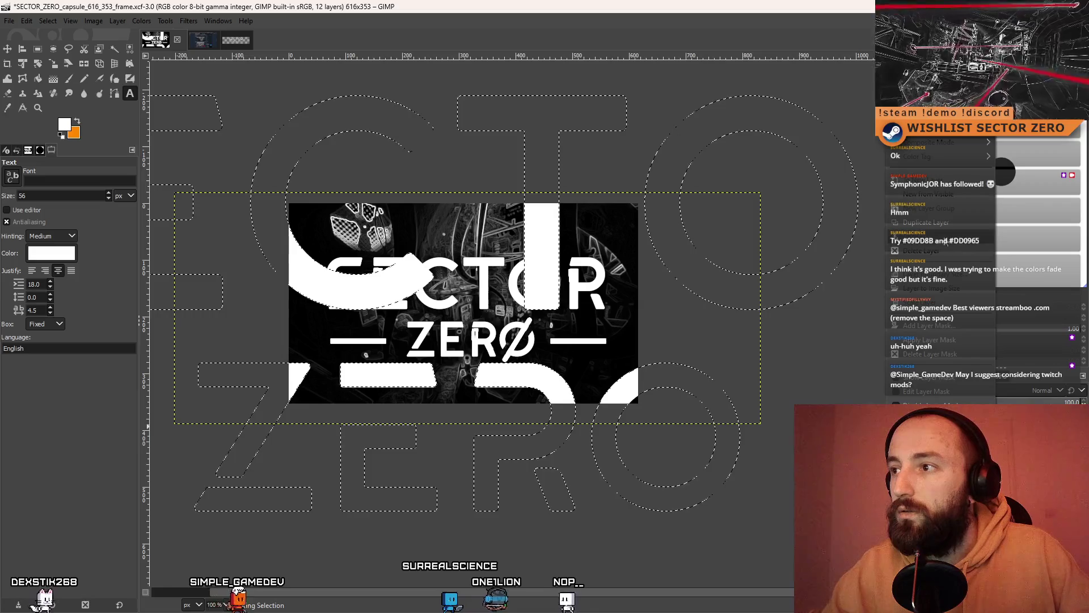
- Anchor the pasted logo and drag it down to a 970×243 px scale preview
{"action": "left_click", "coordinate": [936, 236]}
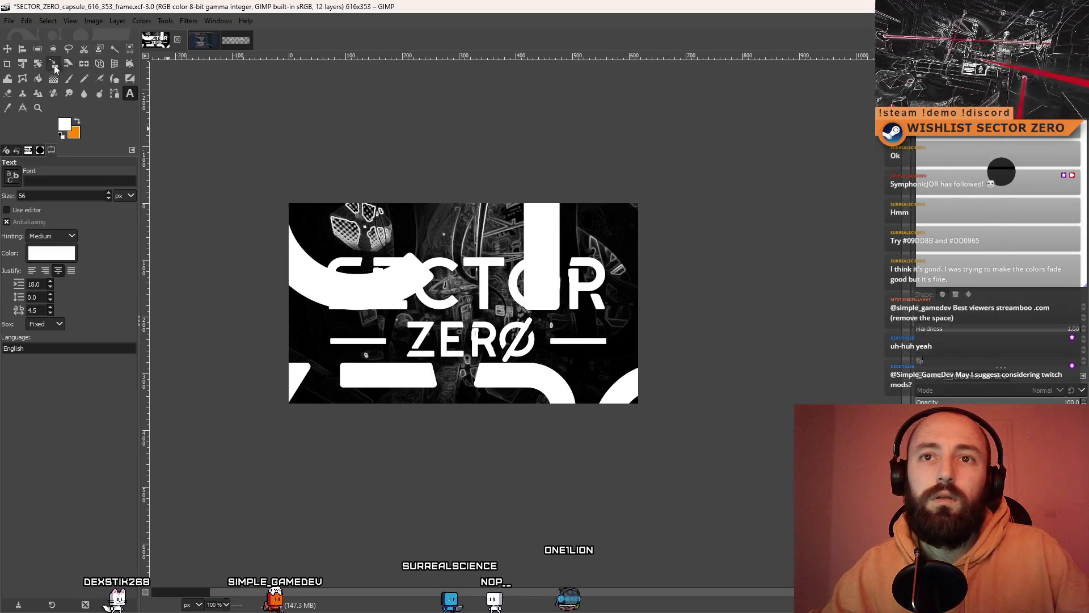
{"action": "key", "text": "shift+s"}
{"action": "left_click", "coordinate": [544, 229]}
{"action": "scroll", "coordinate": [544, 230], "scroll_direction": "down", "scroll_amount": 3}
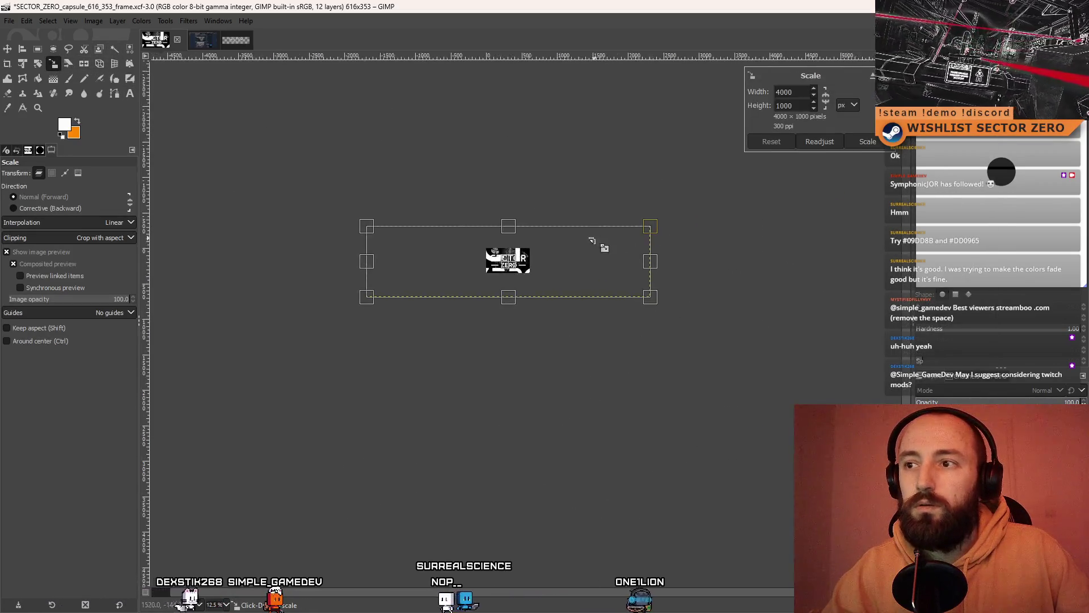
{"action": "scroll", "coordinate": [596, 243], "scroll_direction": "up", "scroll_amount": 2}
{"action": "mouse_move", "coordinate": [700, 219]}
{"action": "left_mouse_down"}
{"action": "mouse_move", "coordinate": [513, 282]}
{"action": "mouse_move", "coordinate": [103, 328]}
{"action": "mouse_move", "coordinate": [112, 326]}
{"action": "left_mouse_up"}
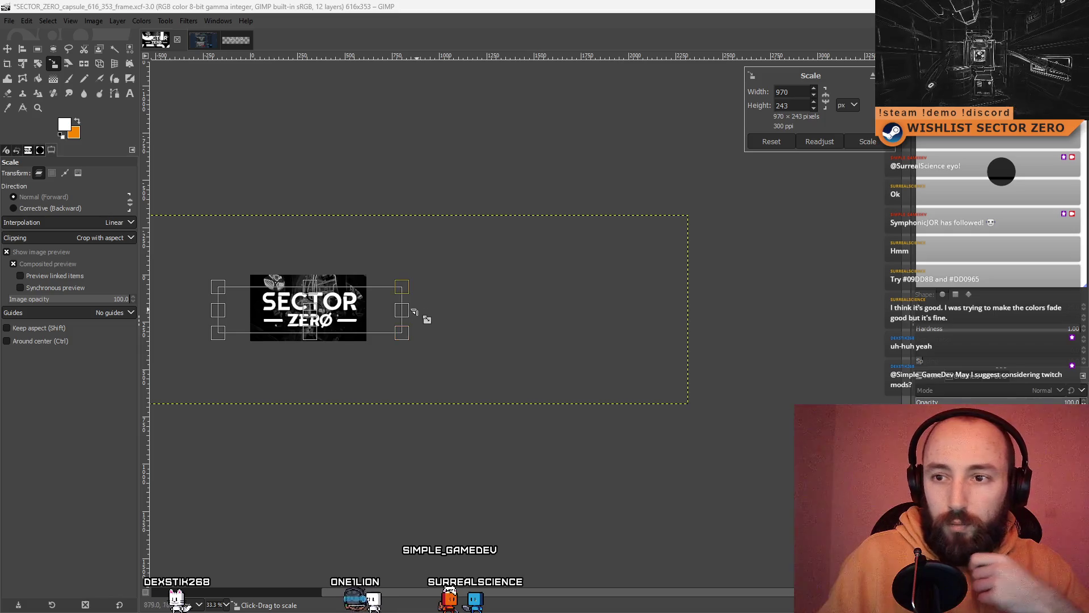
{"action": "scroll", "coordinate": [475, 309], "scroll_direction": "left", "scroll_amount": 5}
{"action": "scroll", "coordinate": [479, 319], "scroll_direction": "up", "scroll_amount": 6}
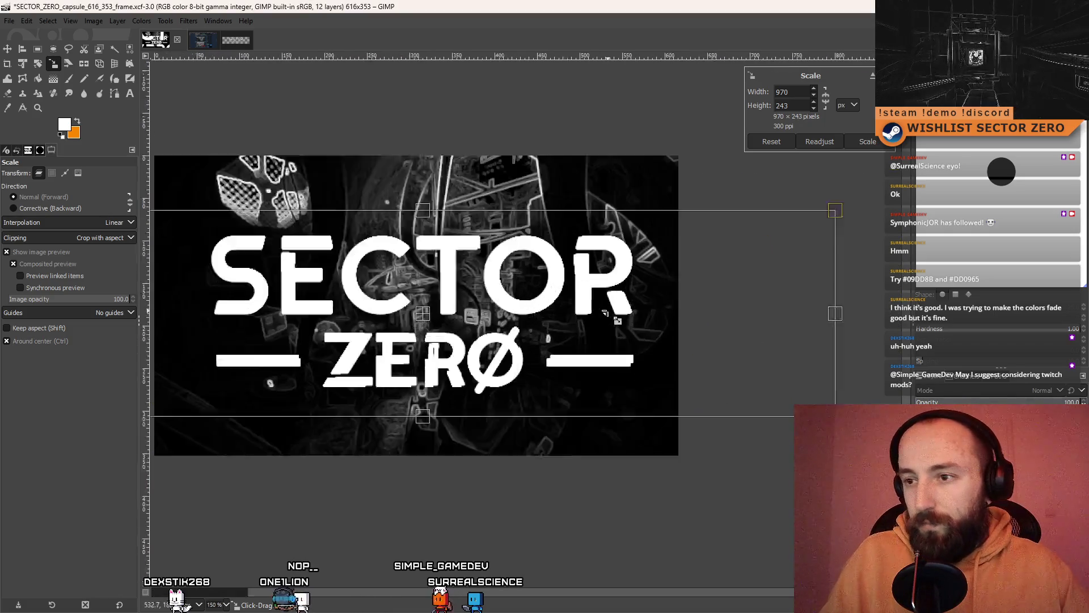
{"action": "scroll", "coordinate": [553, 314], "scroll_direction": "down", "scroll_amount": 4}
{"action": "scroll", "coordinate": [380, 316], "scroll_direction": "up", "scroll_amount": 3}
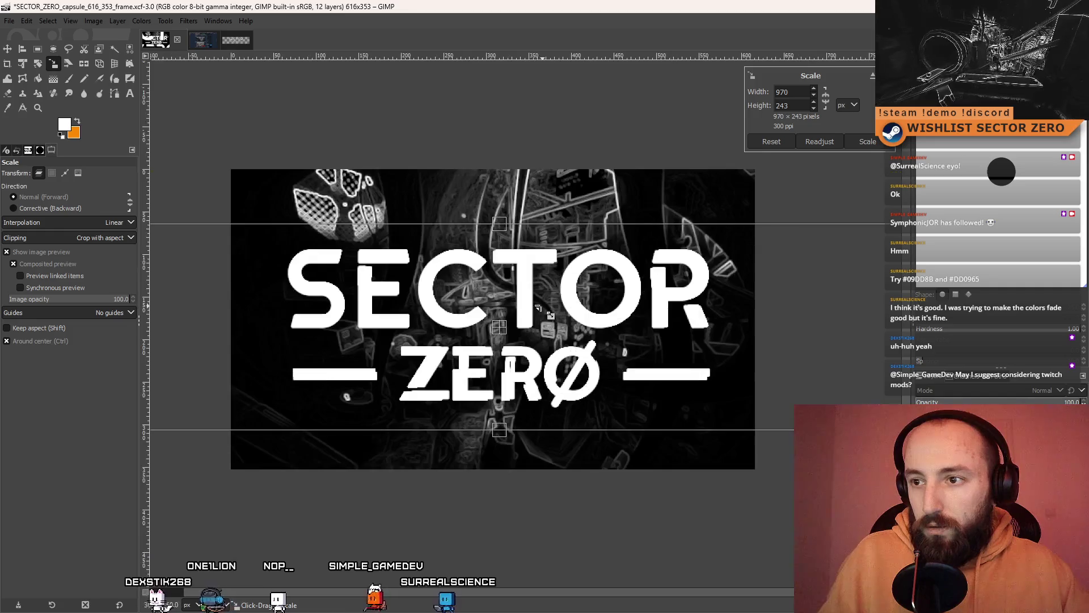
{"action": "scroll", "coordinate": [379, 316], "scroll_direction": "down", "scroll_amount": 3}
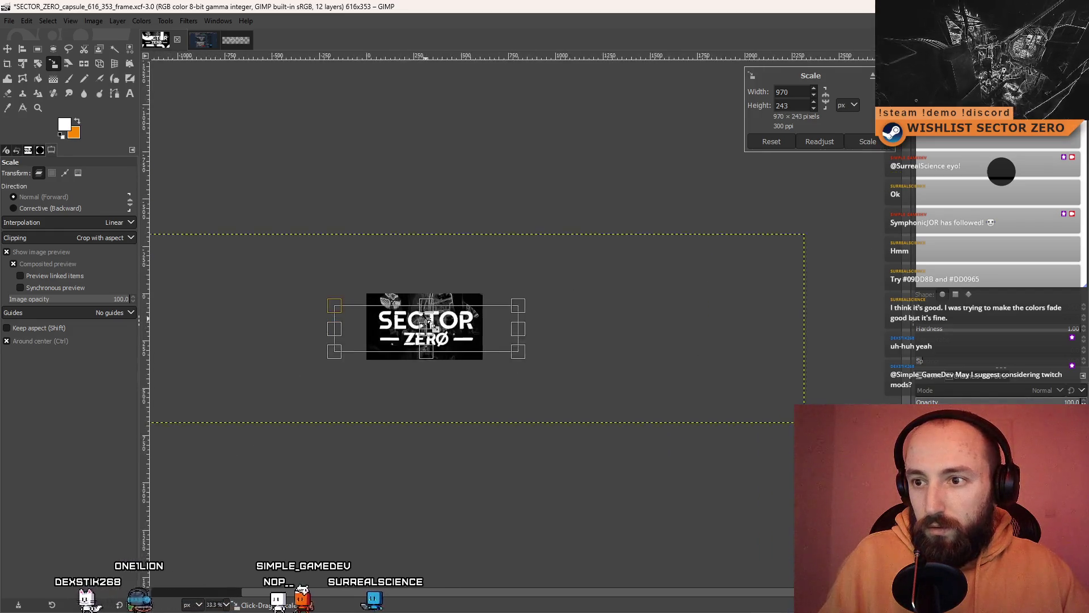
{"action": "scroll", "coordinate": [379, 316], "scroll_direction": "up", "scroll_amount": 1}
- Discard the pending scale and undo the pasted white overlay on the capsule art
{"action": "key", "text": "Return"}
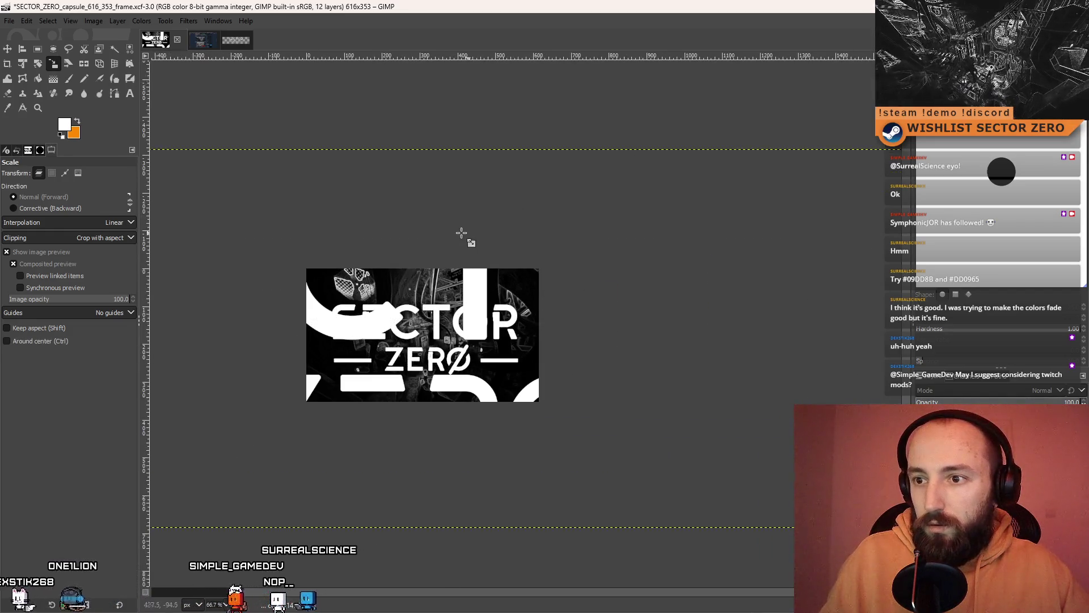
{"action": "key", "text": "ctrl+z"}
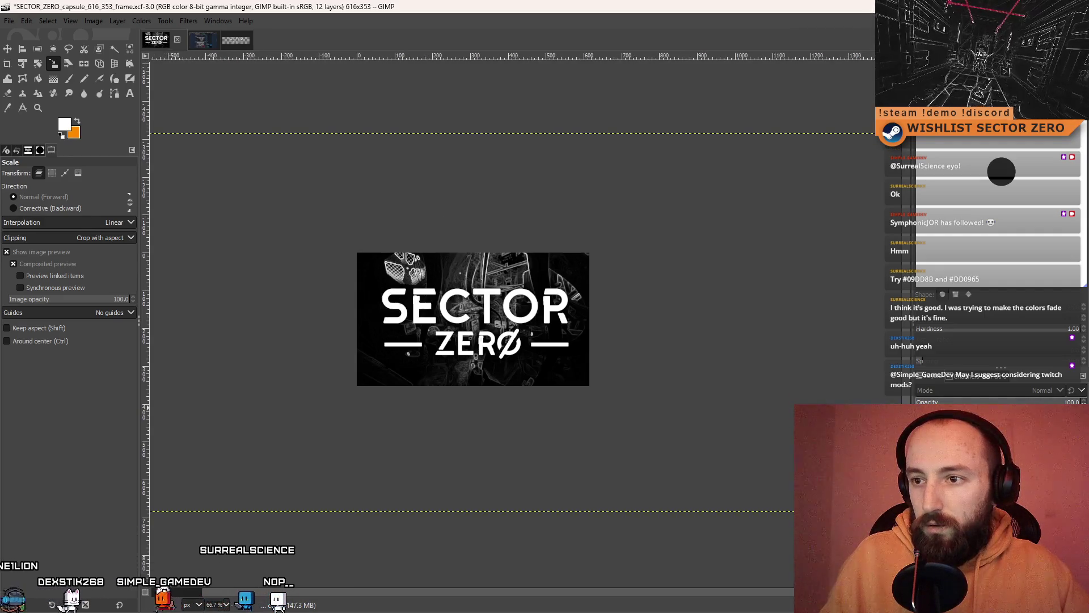
{"action": "left_click_drag", "start_coordinate": [568, 333], "coordinate": [586, 318]}
{"action": "scroll", "coordinate": [636, 337], "scroll_direction": "down", "scroll_amount": 4, "text": "ctrl"}
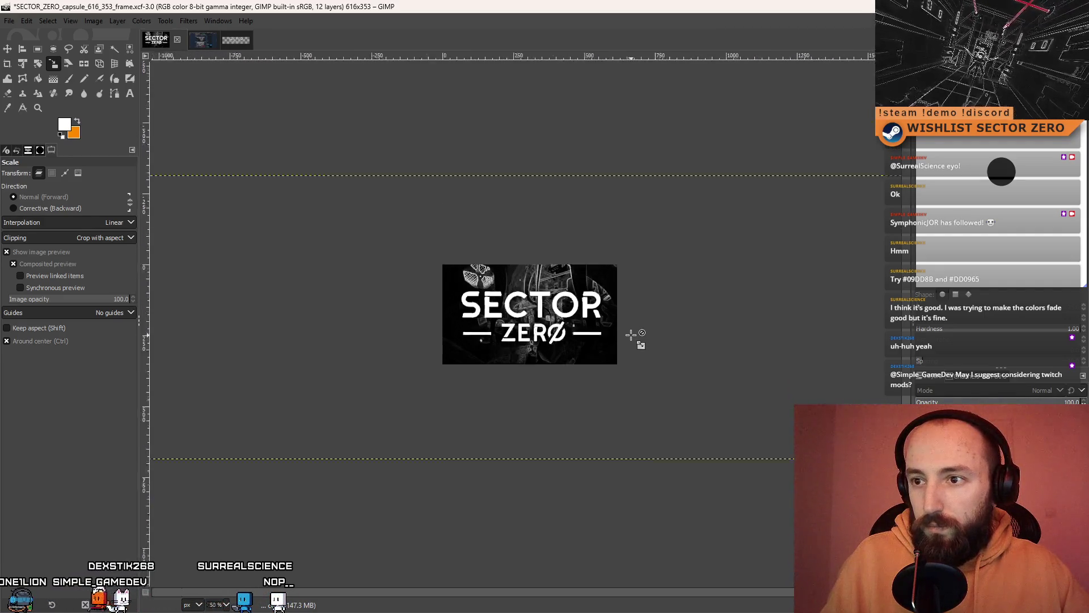
{"action": "scroll", "coordinate": [624, 329], "scroll_direction": "up", "scroll_amount": 4, "text": "ctrl"}
{"action": "left_click_drag", "start_coordinate": [625, 328], "coordinate": [567, 322]}
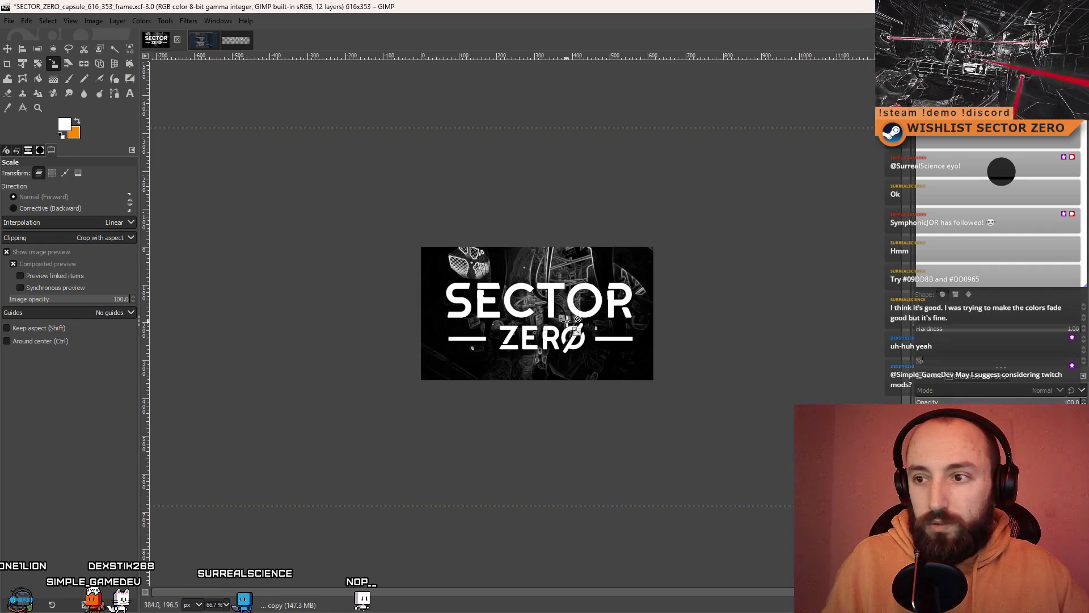
{"action": "left_click_drag", "start_coordinate": [567, 321], "coordinate": [511, 323]}
- Pan and zoom around the capsule art to inspect its original SECTOR ZERO logo
{"action": "scroll", "coordinate": [510, 323], "scroll_direction": "down", "scroll_amount": 4, "text": "ctrl"}
{"action": "scroll", "coordinate": [505, 326], "scroll_direction": "up", "scroll_amount": 3, "text": "ctrl"}
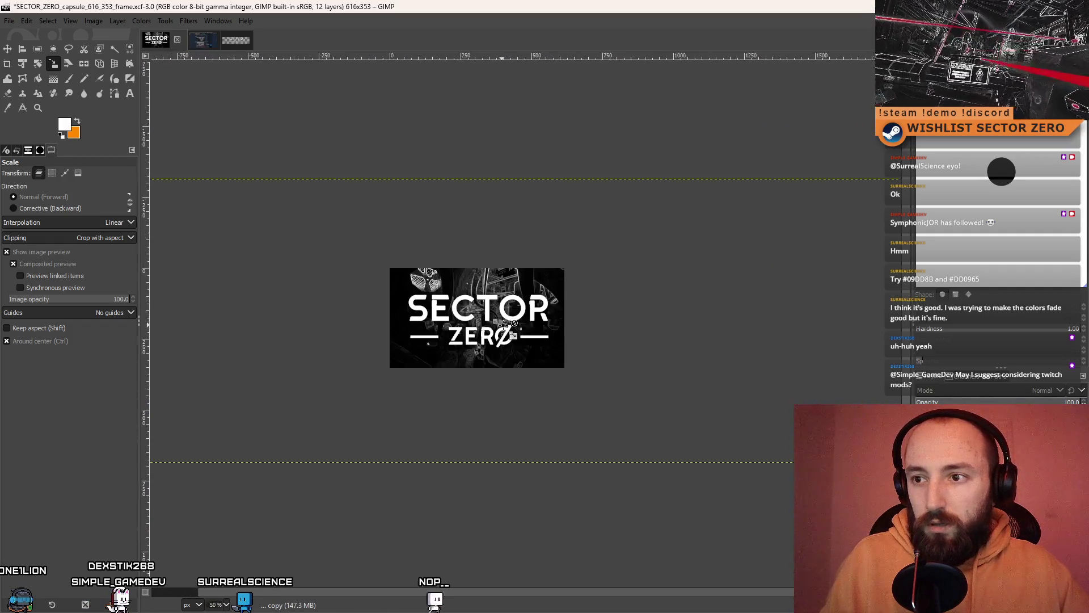
{"action": "scroll", "coordinate": [504, 325], "scroll_direction": "up", "scroll_amount": 3, "text": "ctrl"}
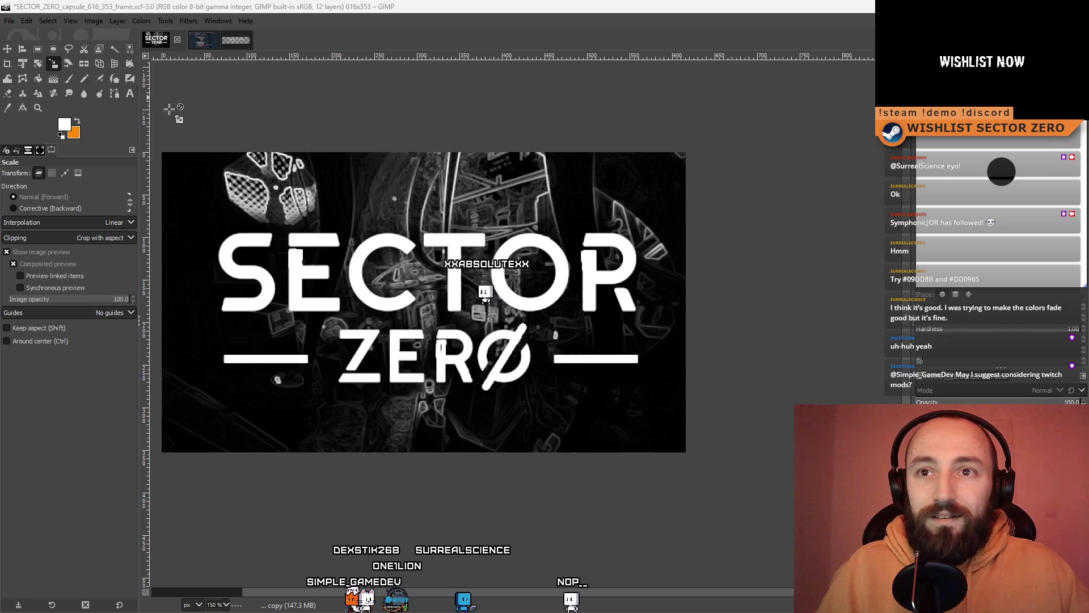
{"action": "scroll", "coordinate": [387, 299], "scroll_direction": "down", "scroll_amount": 1}
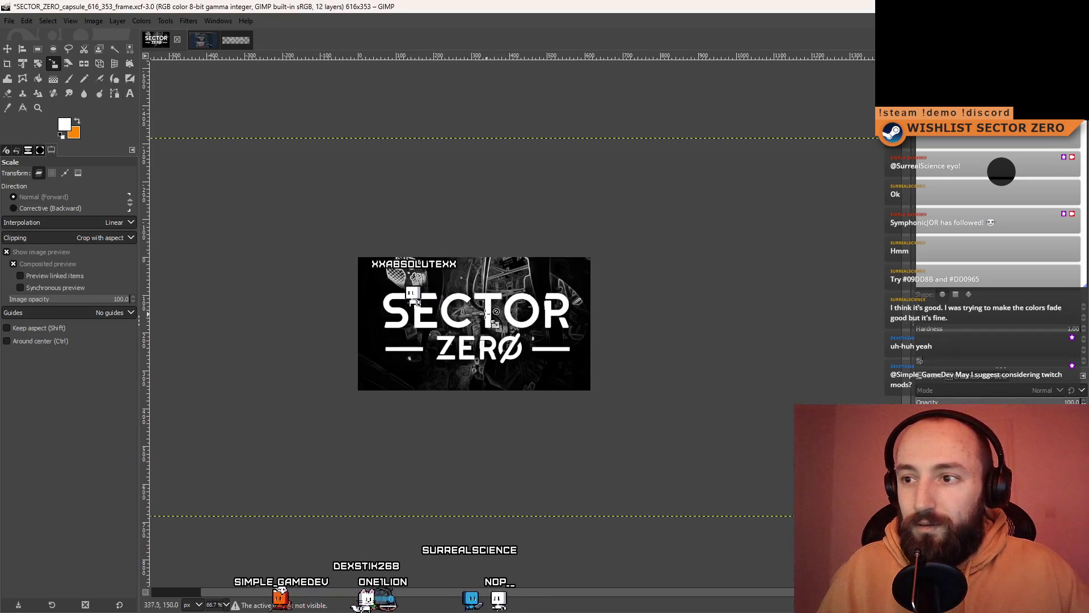
{"action": "scroll", "coordinate": [408, 306], "scroll_direction": "down", "scroll_amount": 3}
{"action": "scroll", "coordinate": [471, 311], "scroll_direction": "up", "scroll_amount": 3}
{"action": "scroll", "coordinate": [470, 311], "scroll_direction": "up", "scroll_amount": 2}
{"action": "scroll", "coordinate": [471, 311], "scroll_direction": "down", "scroll_amount": 2}
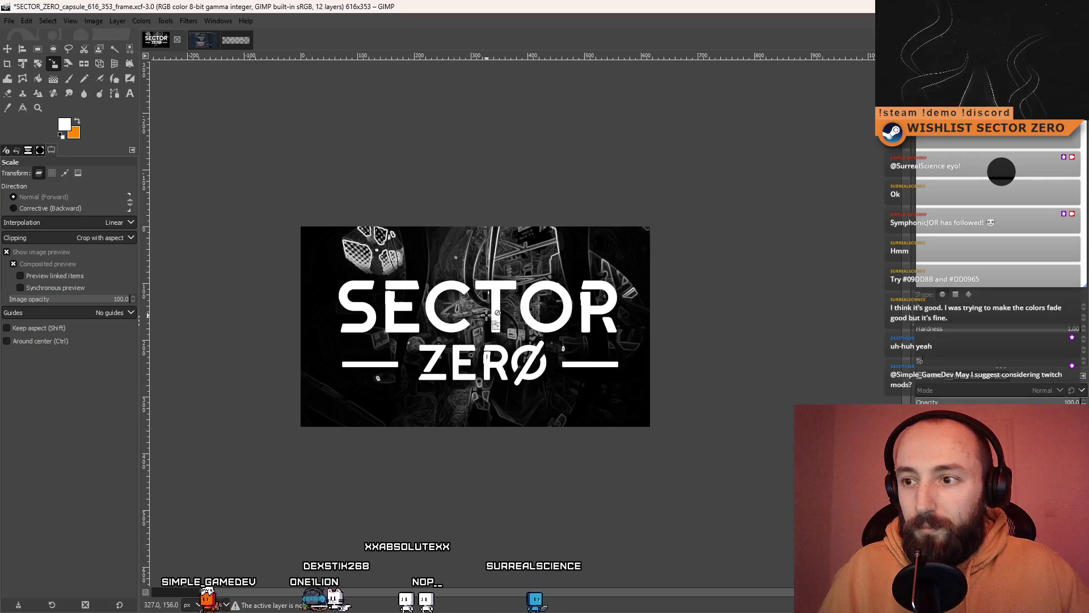
{"action": "scroll", "coordinate": [652, 329], "scroll_direction": "right", "scroll_amount": 2}
{"action": "scroll", "coordinate": [482, 337], "scroll_direction": "down", "scroll_amount": 6}
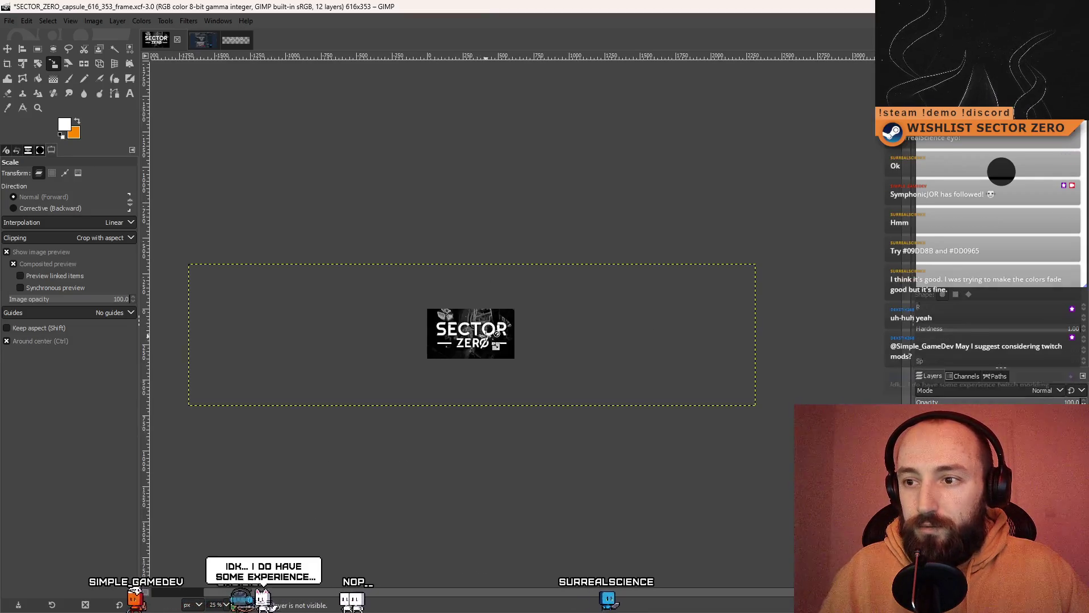
{"action": "scroll", "coordinate": [460, 340], "scroll_direction": "up", "scroll_amount": 1}
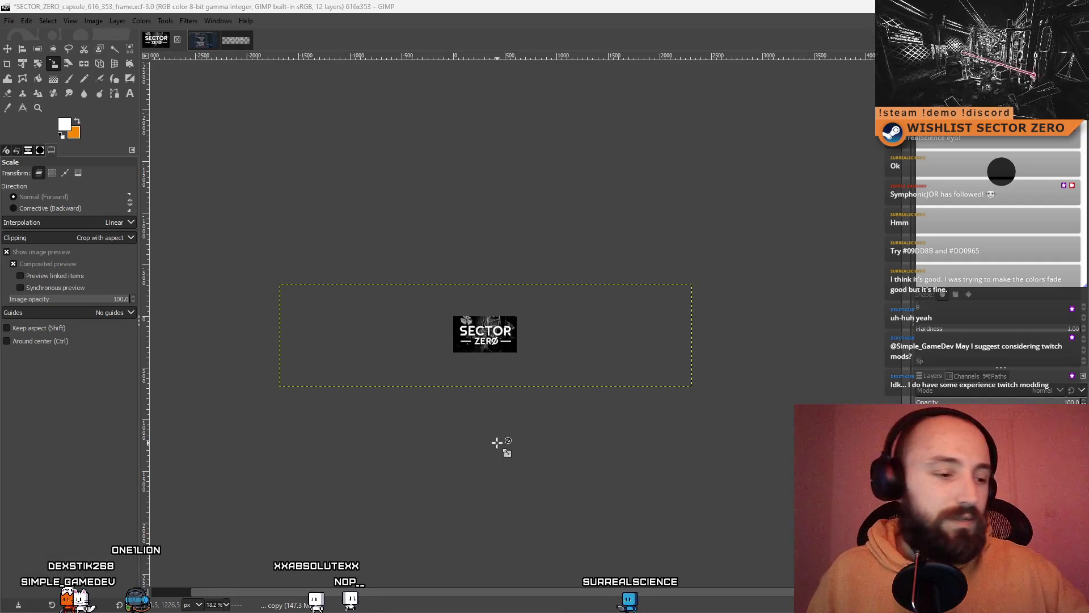
{"action": "scroll", "coordinate": [557, 446], "scroll_direction": "up", "scroll_amount": 6}
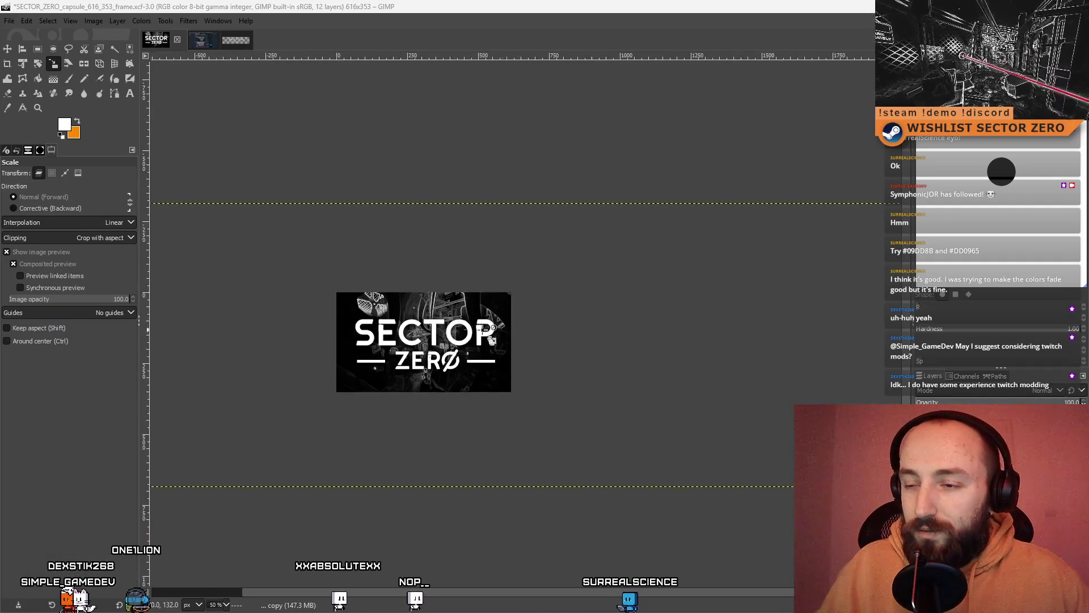
{"action": "scroll", "coordinate": [606, 321], "scroll_direction": "down", "scroll_amount": 1}
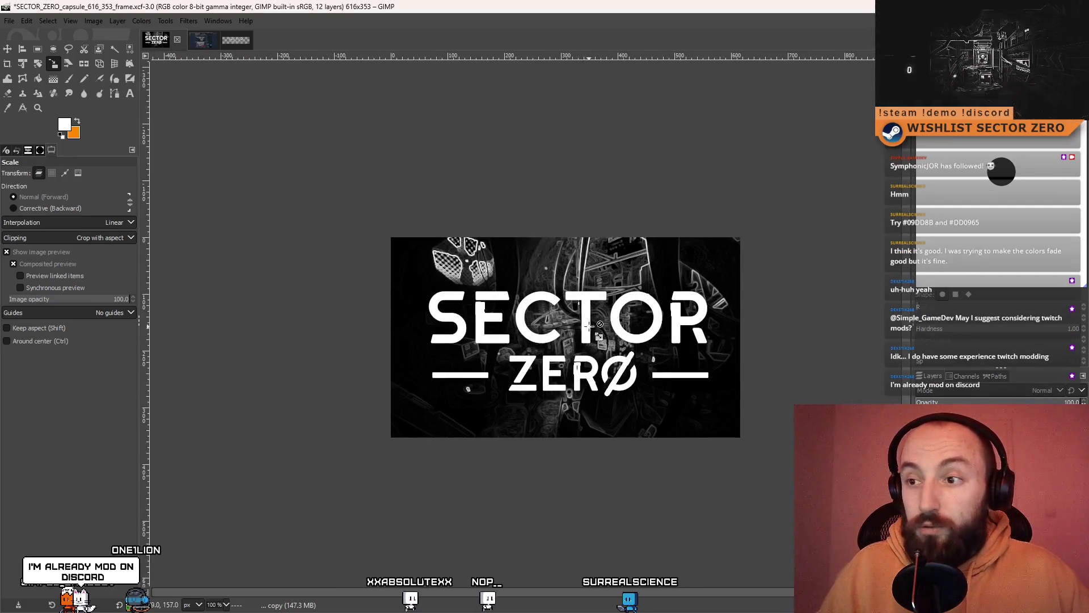
{"action": "left_click_drag", "start_coordinate": [600, 353], "coordinate": [588, 353]}
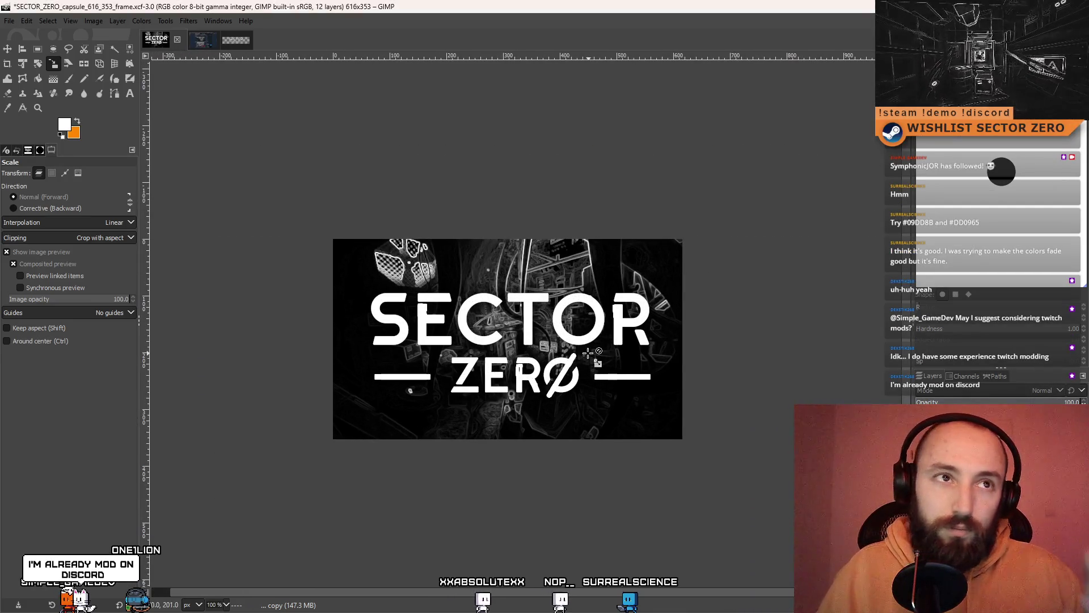
{"action": "scroll", "coordinate": [568, 340], "scroll_direction": "up", "scroll_amount": 3}
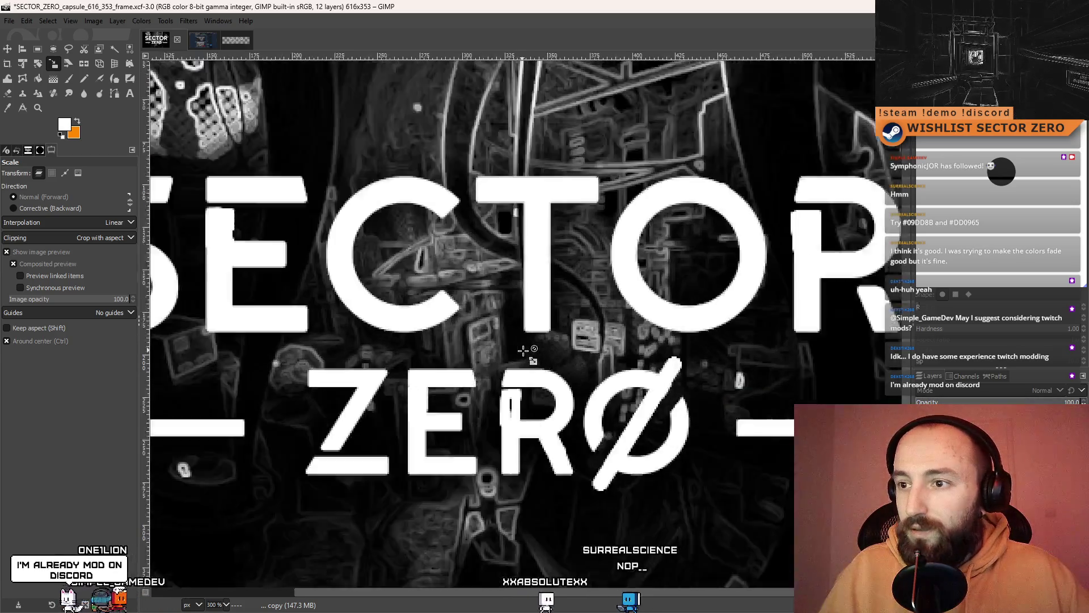
{"action": "scroll", "coordinate": [539, 351], "scroll_direction": "down", "scroll_amount": 2}
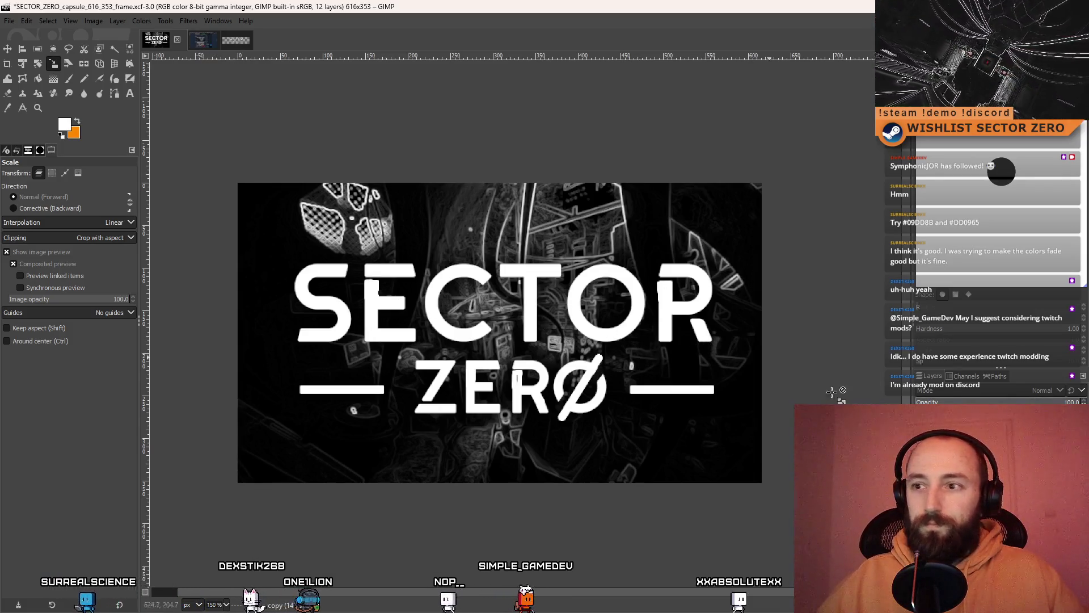
- Bring back the white logo and scale it proportionally to 936×234 px, applying the scale
{"action": "key", "text": "ctrl+z"}
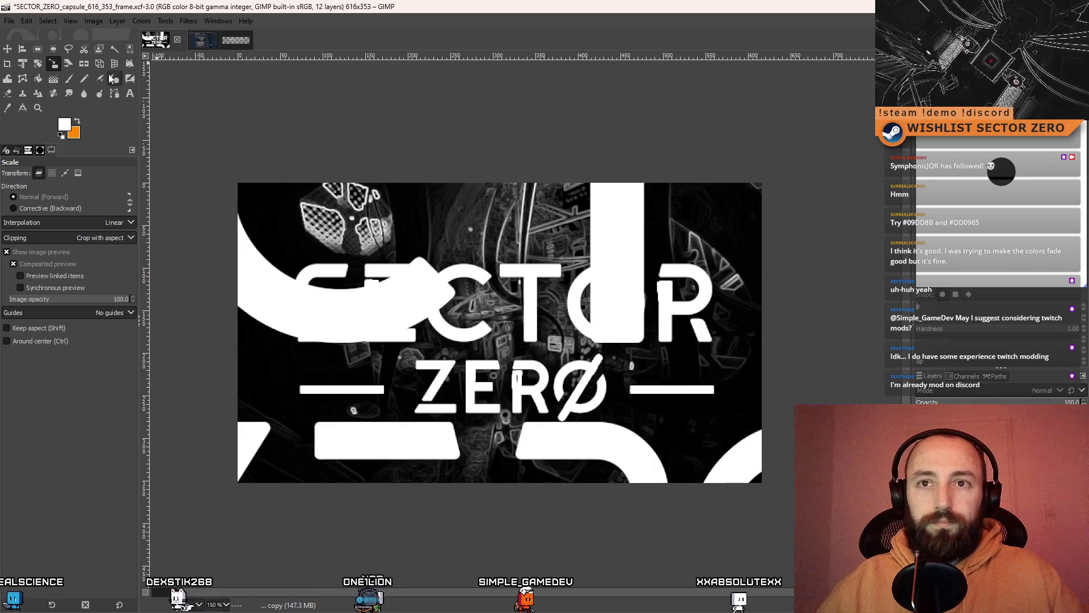
{"action": "left_click", "coordinate": [613, 230]}
{"action": "scroll", "coordinate": [613, 230], "scroll_direction": "down", "scroll_amount": 5}
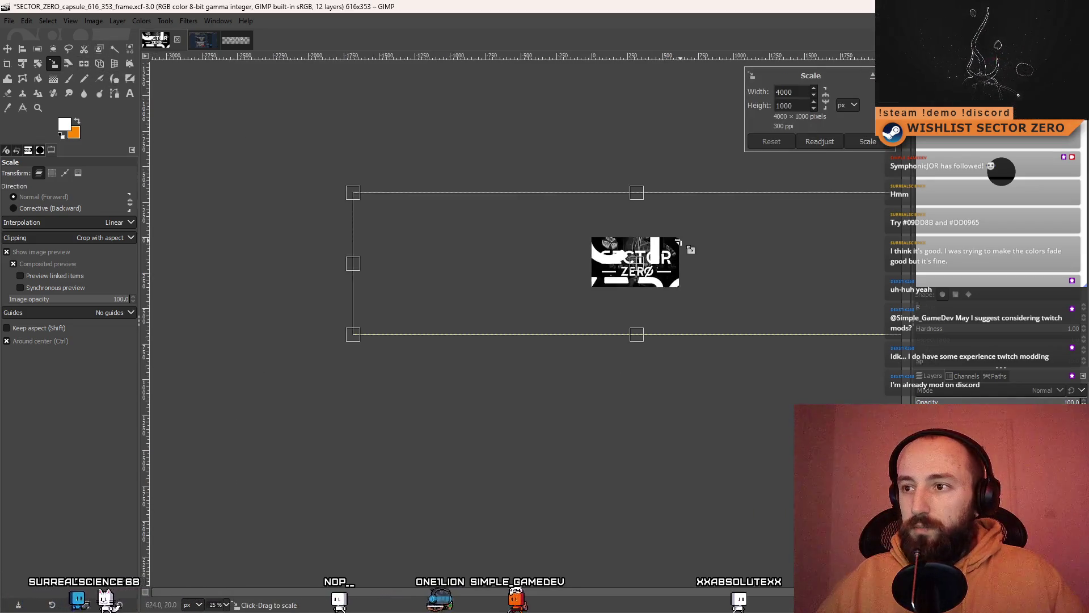
{"action": "scroll", "coordinate": [687, 245], "scroll_direction": "right", "scroll_amount": 4}
{"action": "mouse_move", "coordinate": [698, 192]}
{"action": "left_mouse_down"}
{"action": "mouse_move", "coordinate": [505, 245]}
{"action": "mouse_move", "coordinate": [297, 282]}
{"action": "mouse_move", "coordinate": [216, 282]}
{"action": "mouse_move", "coordinate": [304, 273]}
{"action": "mouse_move", "coordinate": [247, 277]}
{"action": "left_mouse_up"}
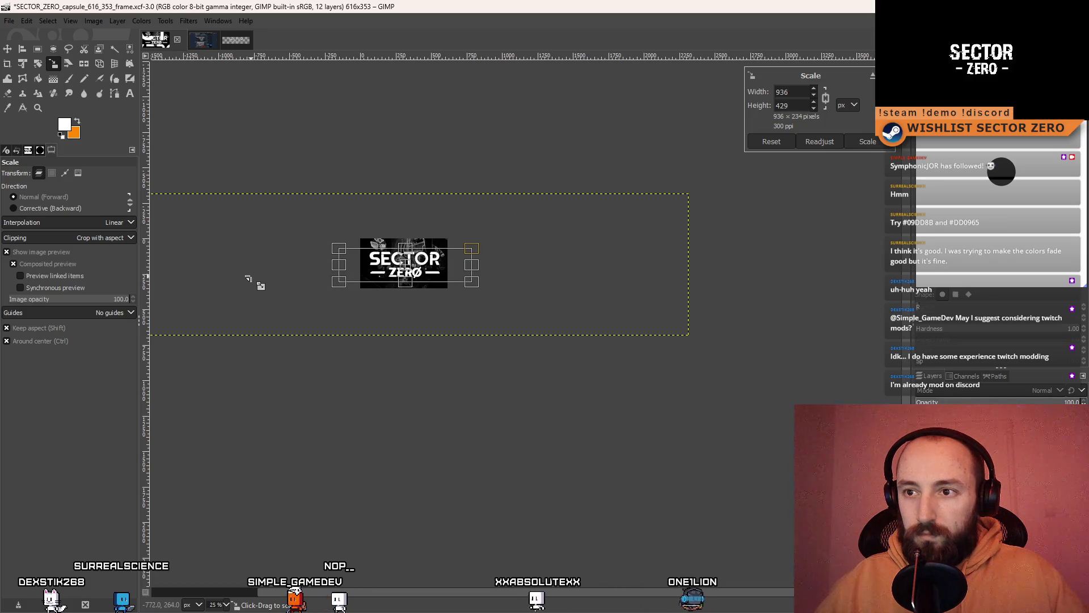
{"action": "left_click", "coordinate": [866, 143]}
{"action": "scroll", "coordinate": [486, 281], "scroll_direction": "up", "scroll_amount": 4}
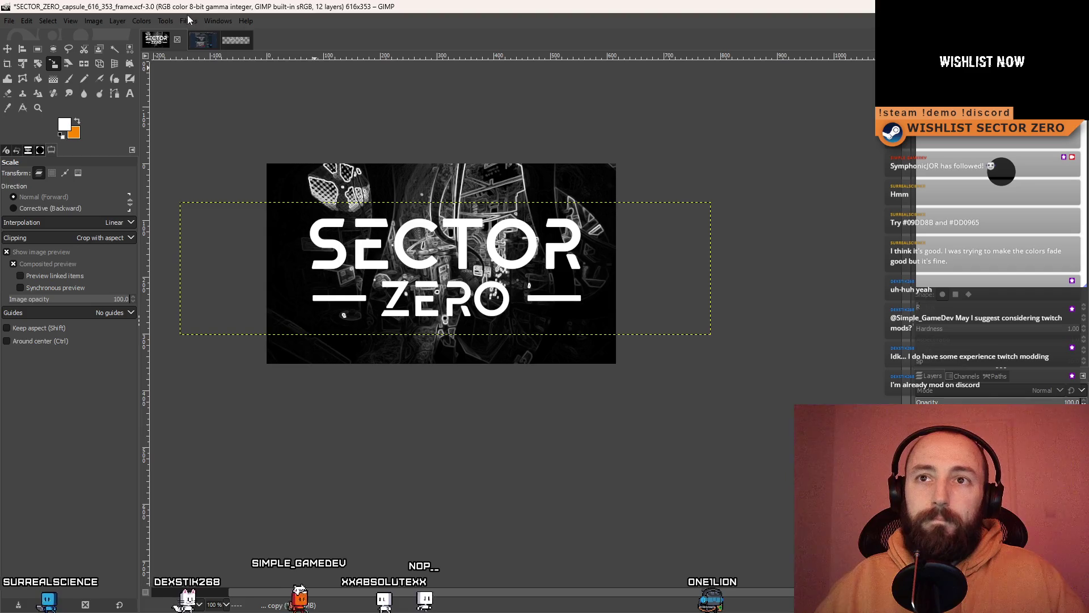
- Apply a Drop Shadow to the logo with the Last used preset (blur 14.19, opacity 0.913)
{"action": "left_click", "coordinate": [149, 20]}
{"action": "mouse_move", "coordinate": [263, 148]}
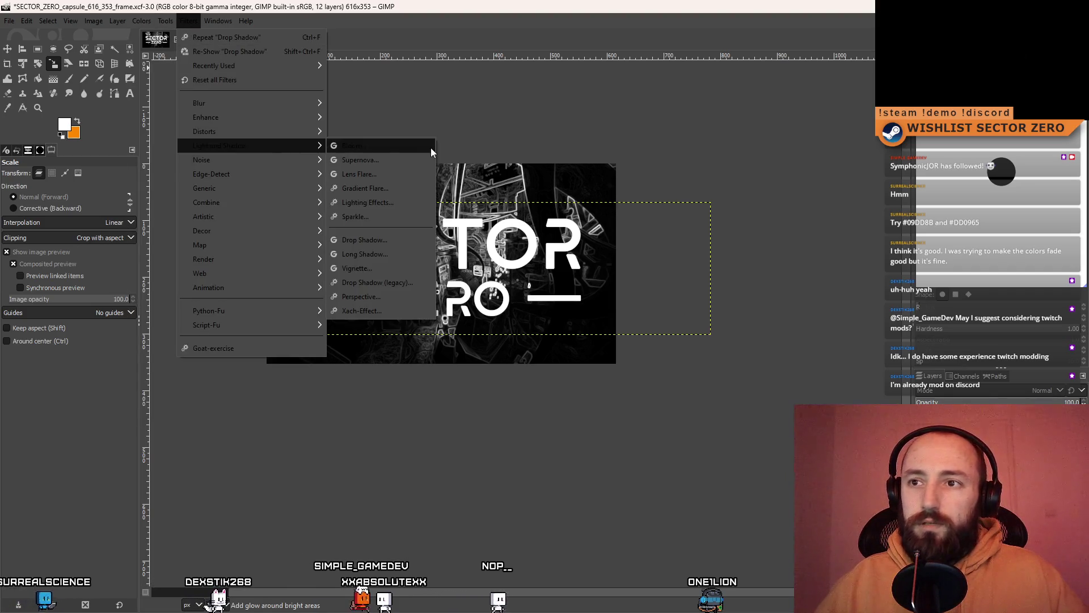
{"action": "left_click", "coordinate": [383, 239]}
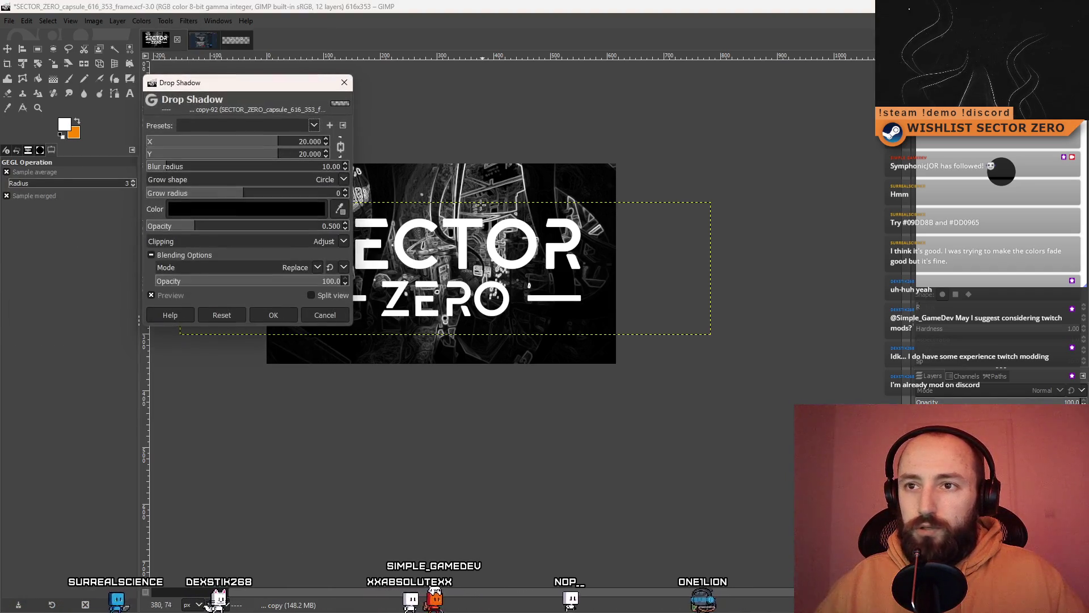
{"action": "left_click", "coordinate": [314, 126]}
{"action": "left_click", "coordinate": [270, 143]}
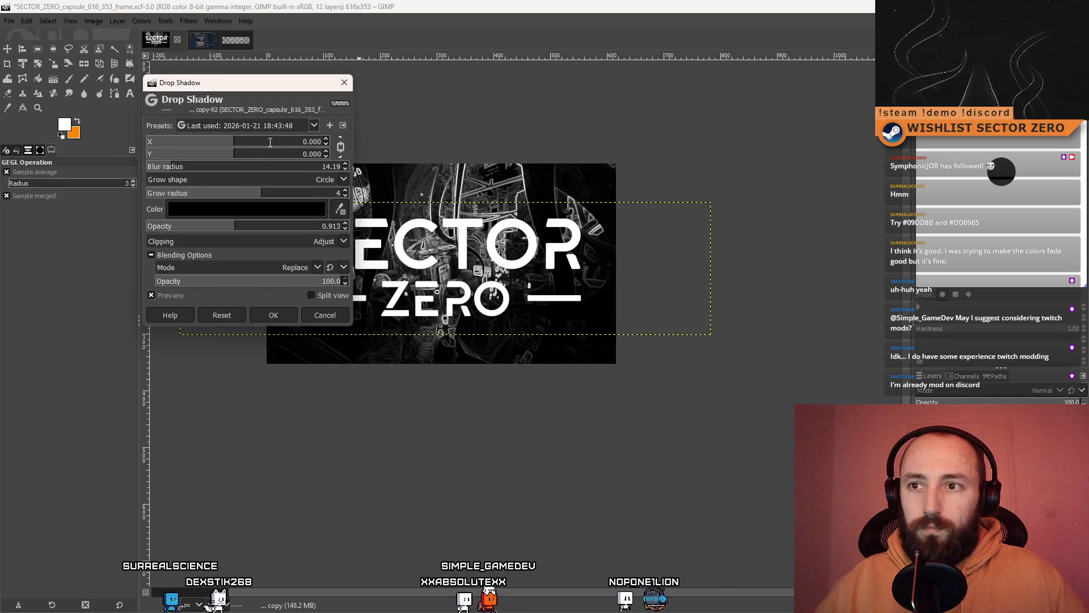
{"action": "left_click", "coordinate": [286, 316]}
- Apply a second Drop Shadow to the logo with the same Last used preset
{"action": "left_click", "coordinate": [189, 21]}
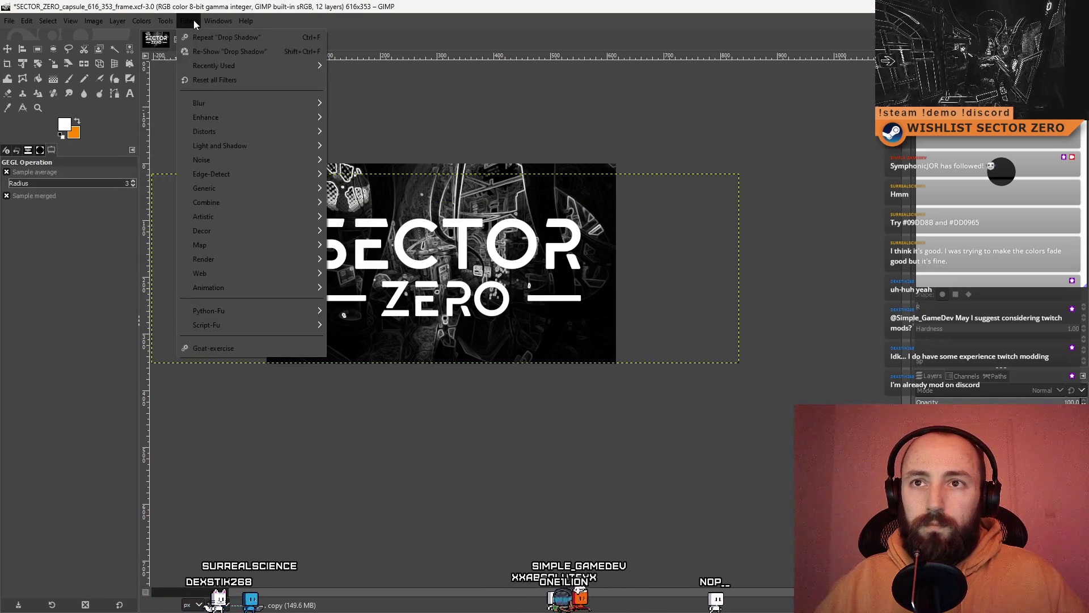
{"action": "mouse_move", "coordinate": [276, 149]}
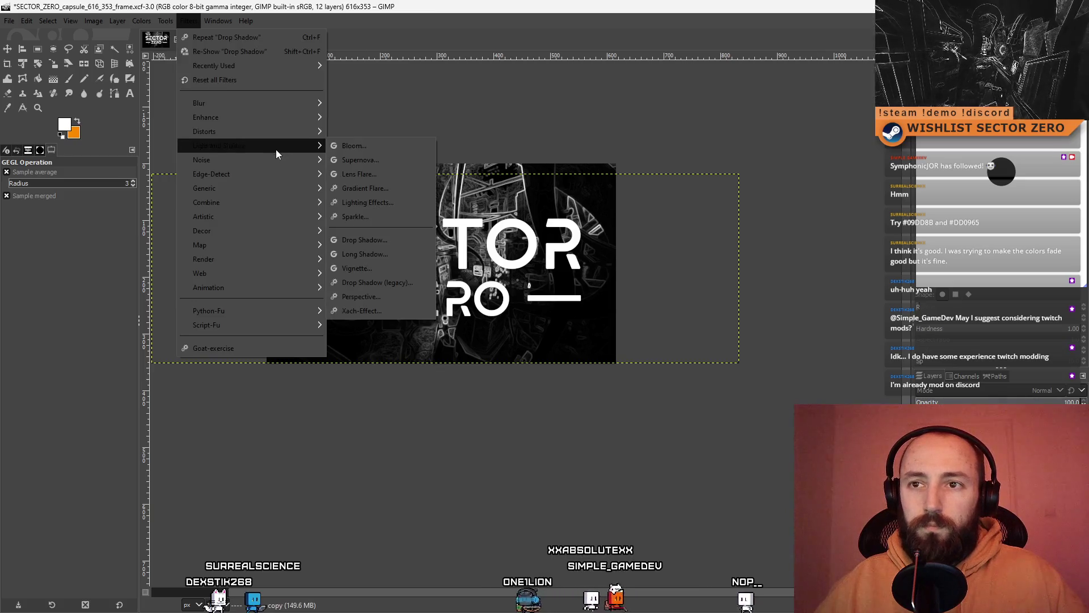
{"action": "left_click", "coordinate": [396, 237]}
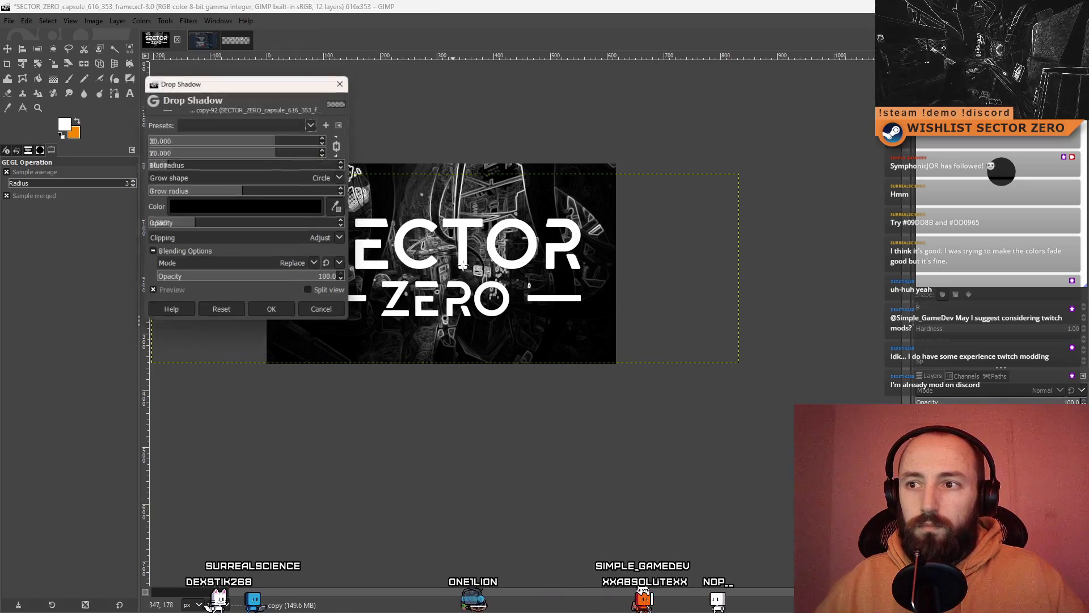
{"action": "left_click", "coordinate": [313, 126]}
{"action": "left_click", "coordinate": [255, 137]}
{"action": "left_click", "coordinate": [273, 315]}
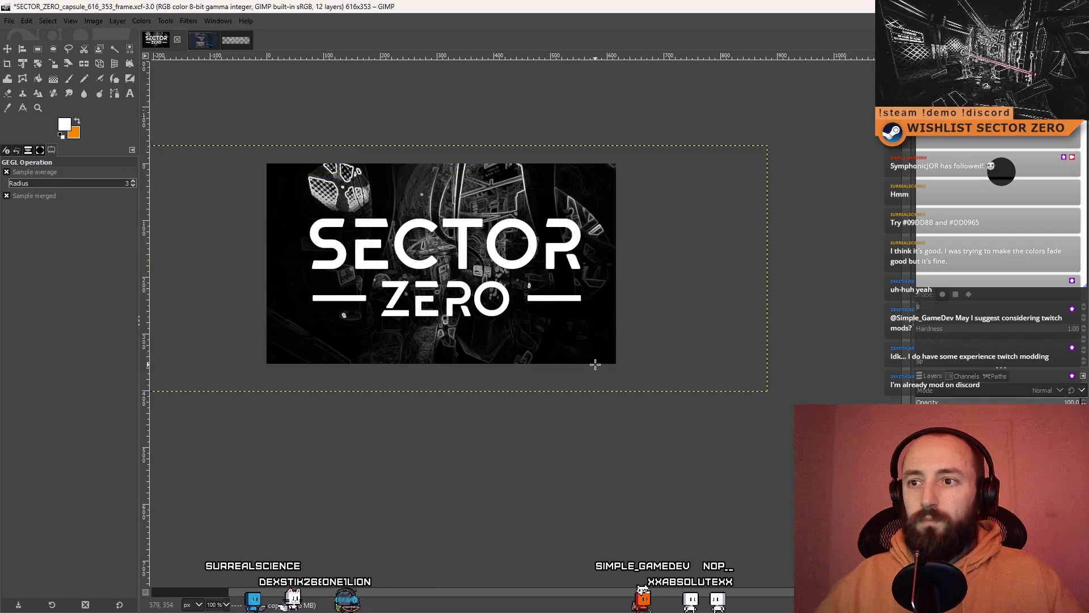
{"action": "scroll", "coordinate": [603, 363], "scroll_direction": "down", "scroll_amount": 3}
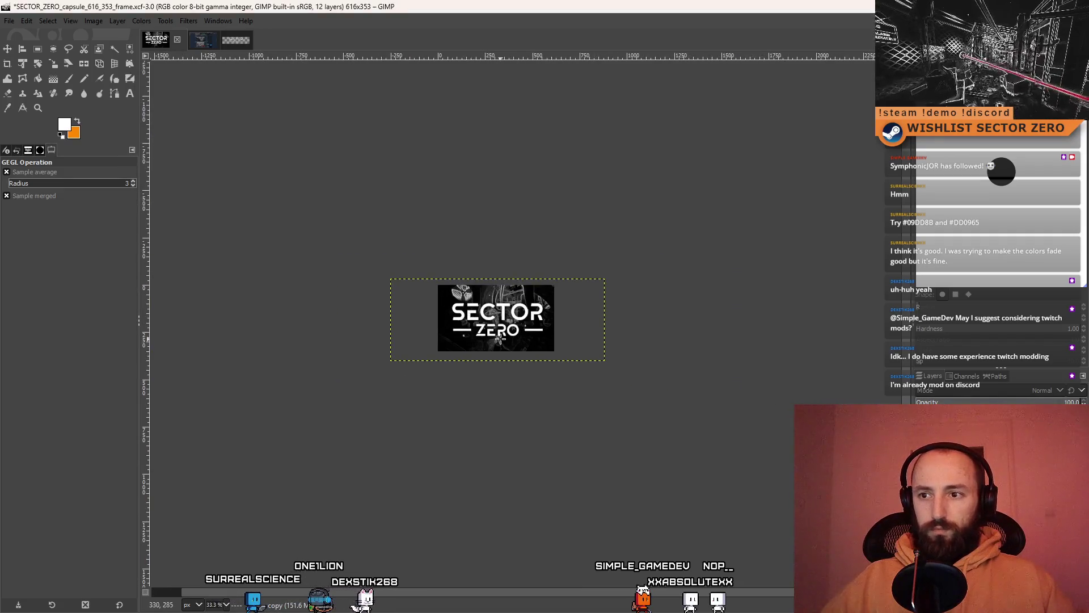
{"action": "scroll", "coordinate": [500, 339], "scroll_direction": "up", "scroll_amount": 1}
{"action": "scroll", "coordinate": [499, 345], "scroll_direction": "up", "scroll_amount": 1}
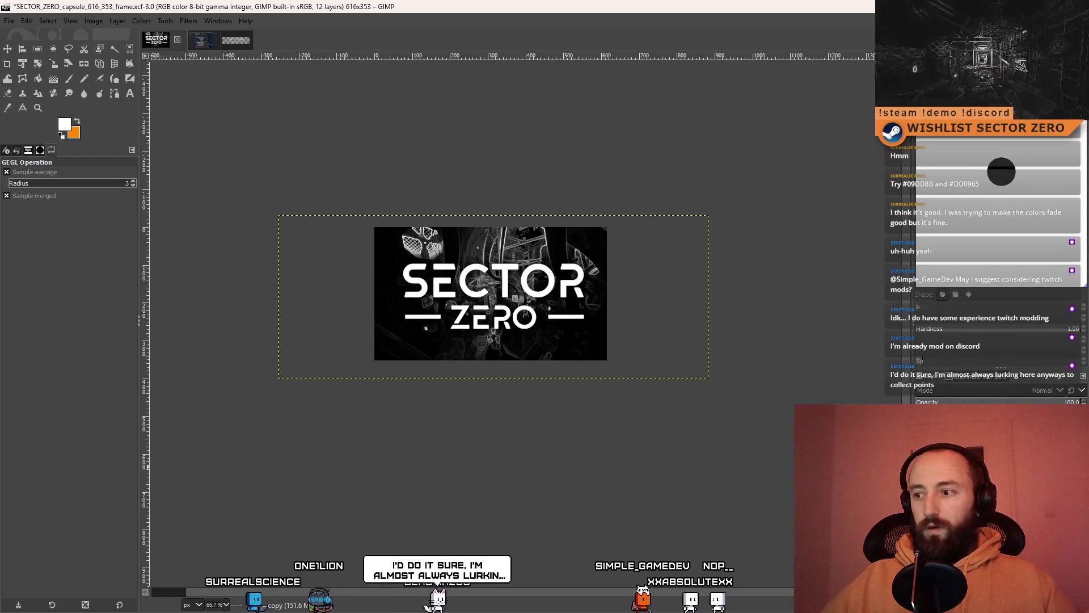
{"action": "key", "text": "ctrl+z"}
{"action": "key", "text": "ctrl+y"}
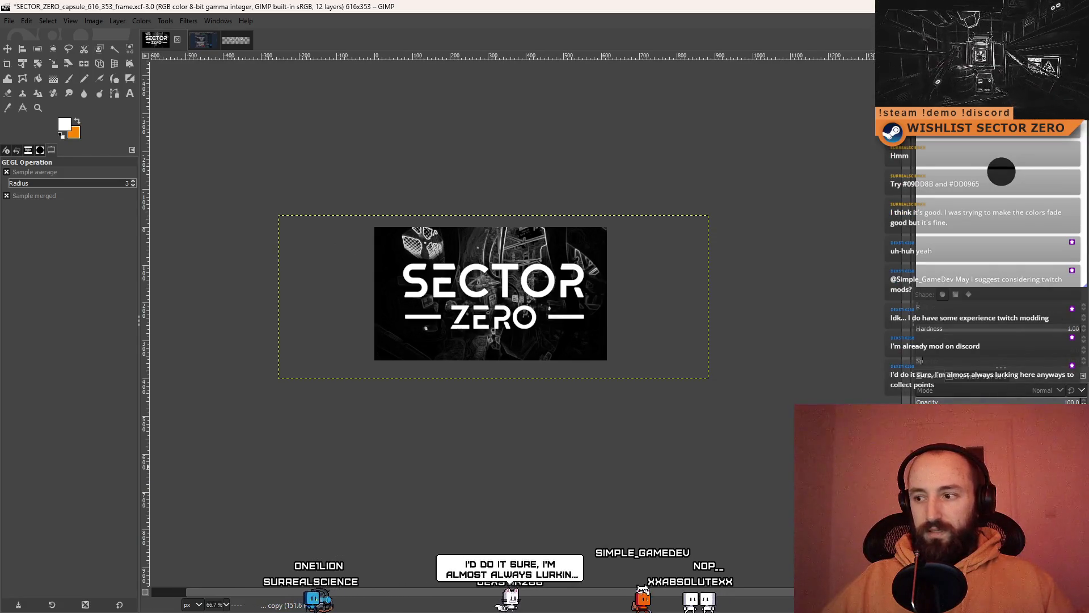
{"action": "key", "text": "ctrl+z"}
{"action": "key", "text": "ctrl+y"}
{"action": "key", "text": "ctrl+z"}
{"action": "key", "text": "ctrl+z"}
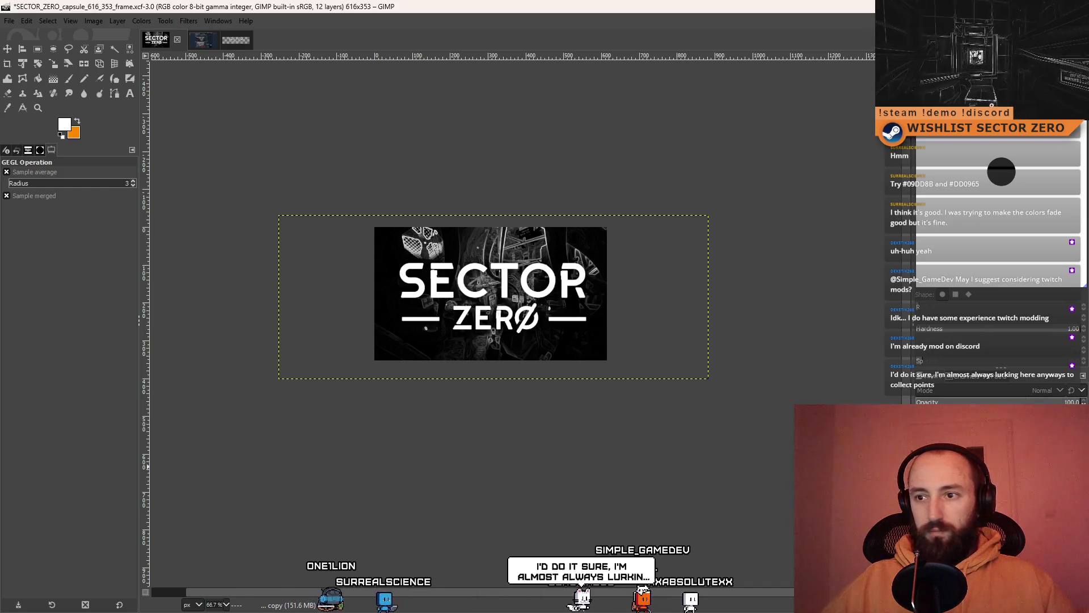
{"action": "key", "text": "ctrl+y"}
{"action": "key", "text": "ctrl+z"}
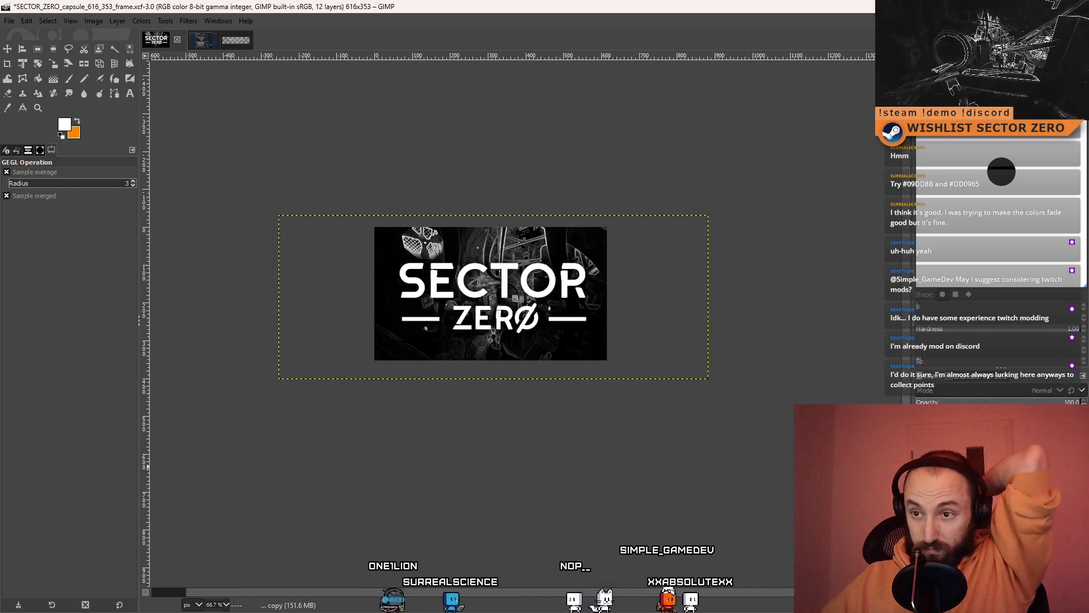
{"action": "key", "text": "ctrl+y"}
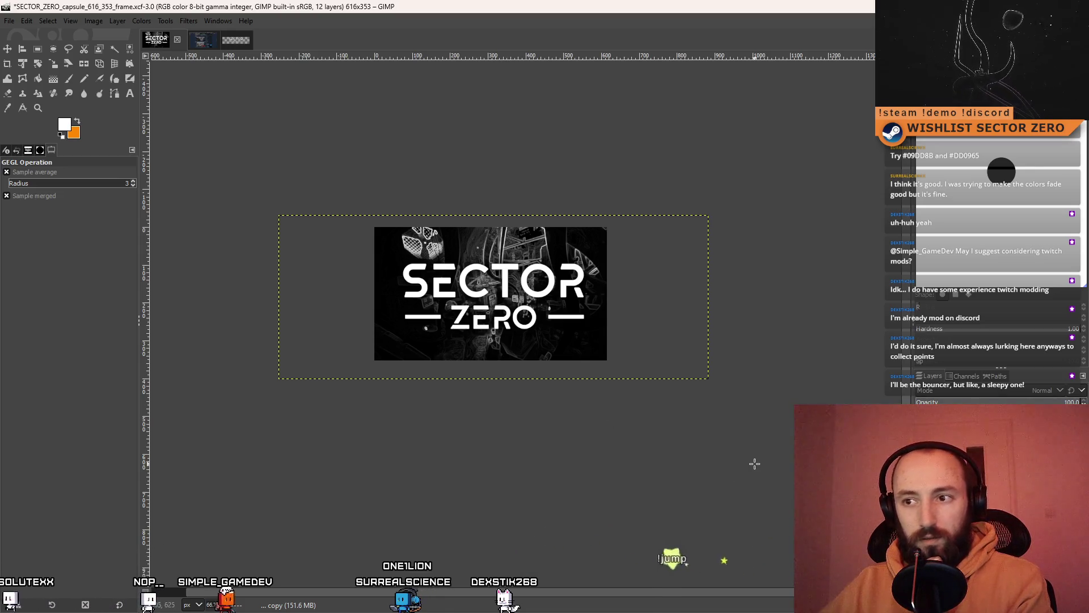
{"action": "key", "text": "ctrl+z"}
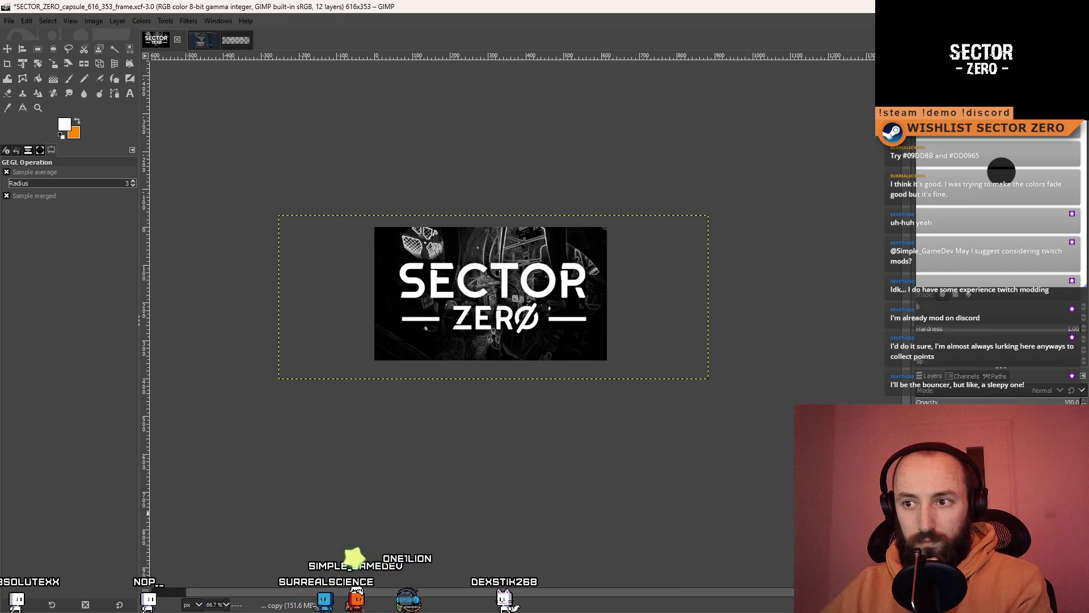
{"action": "key", "text": "ctrl+z"}
{"action": "key", "text": "ctrl+z"}
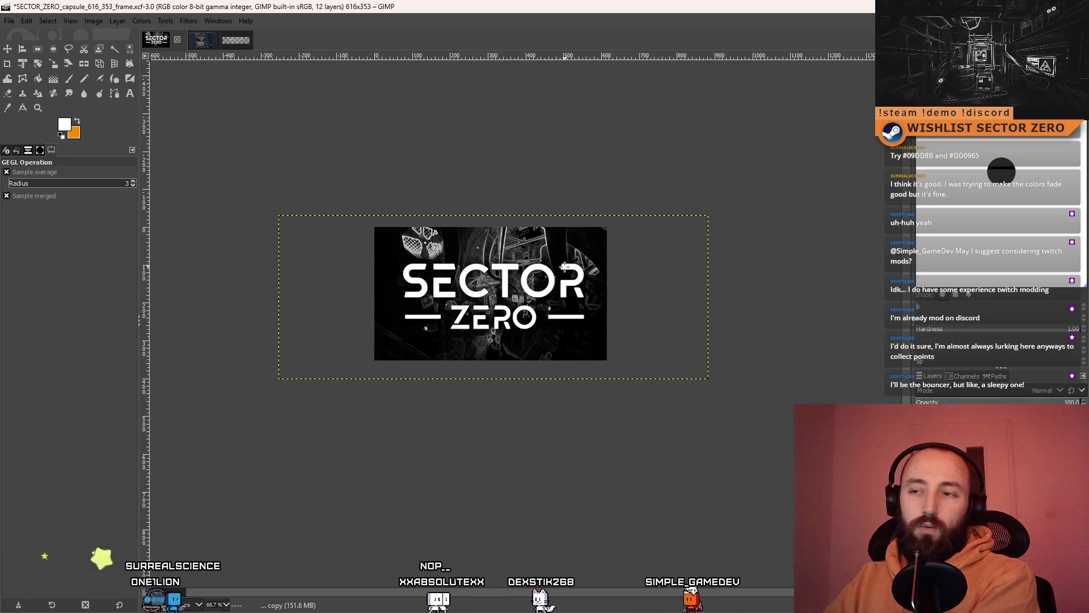
- Set the Paintbrush to size 18 and try the 2. Block 01 and Clipboard Mask brushes
{"action": "left_click", "coordinate": [70, 80]}
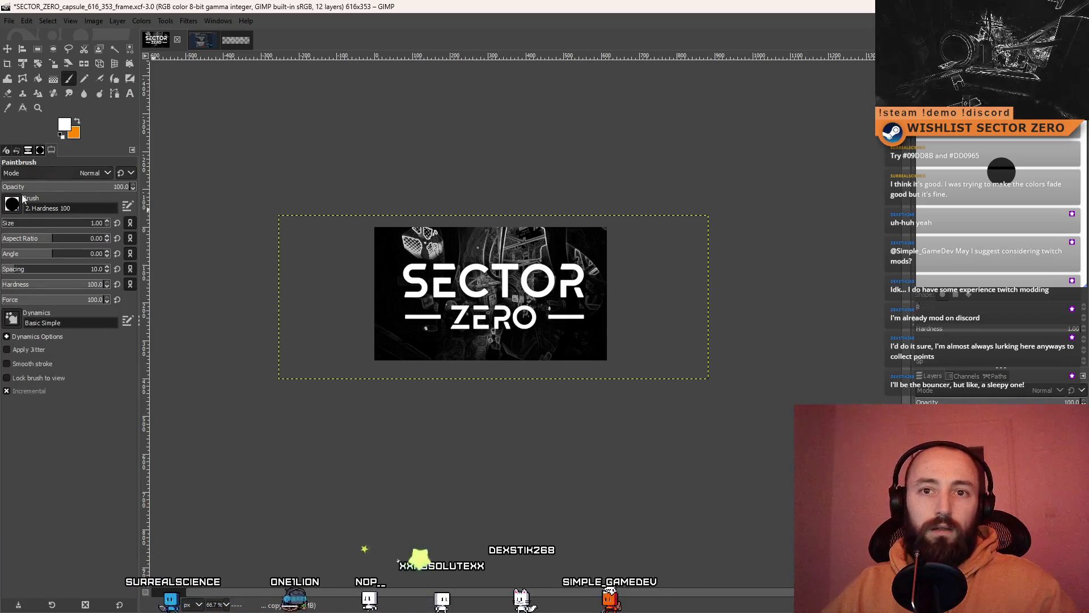
{"action": "left_click", "coordinate": [19, 227]}
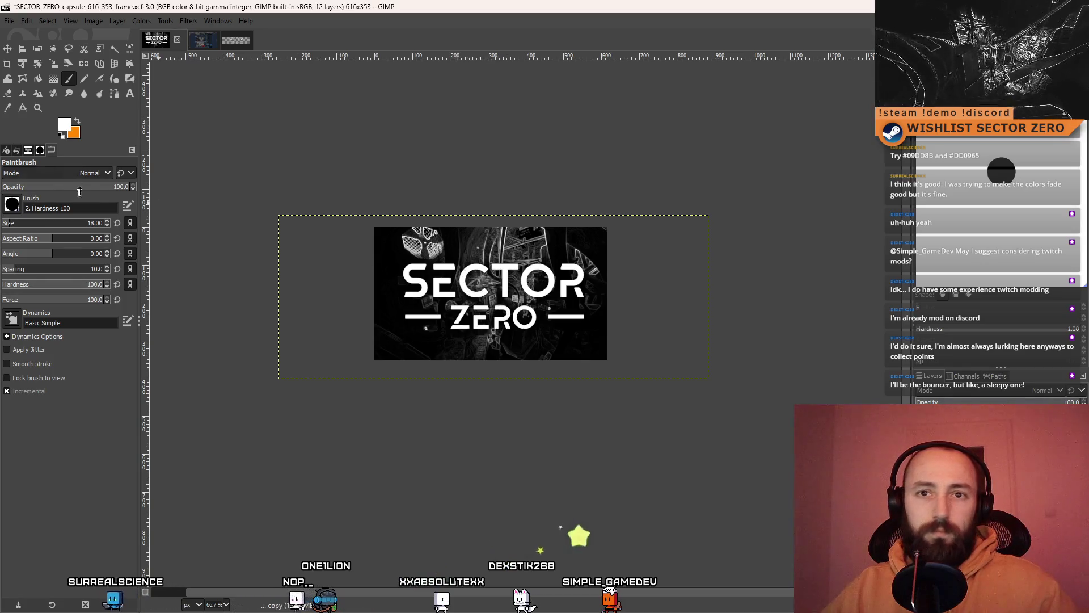
{"action": "scroll", "coordinate": [109, 225], "scroll_direction": "down", "scroll_amount": 3}
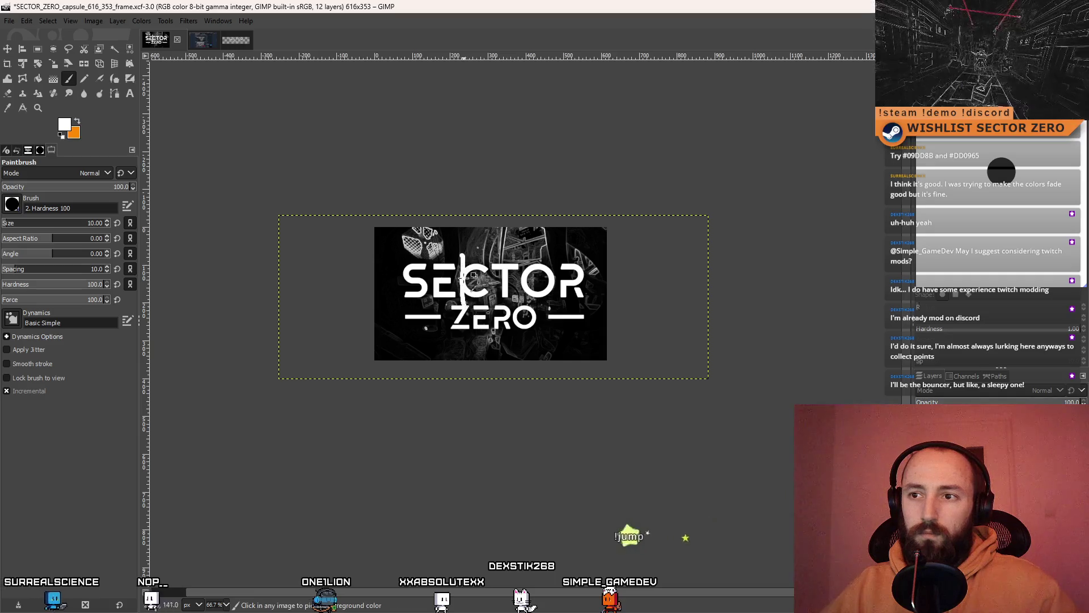
{"action": "scroll", "coordinate": [442, 274], "scroll_direction": "up", "scroll_amount": 4}
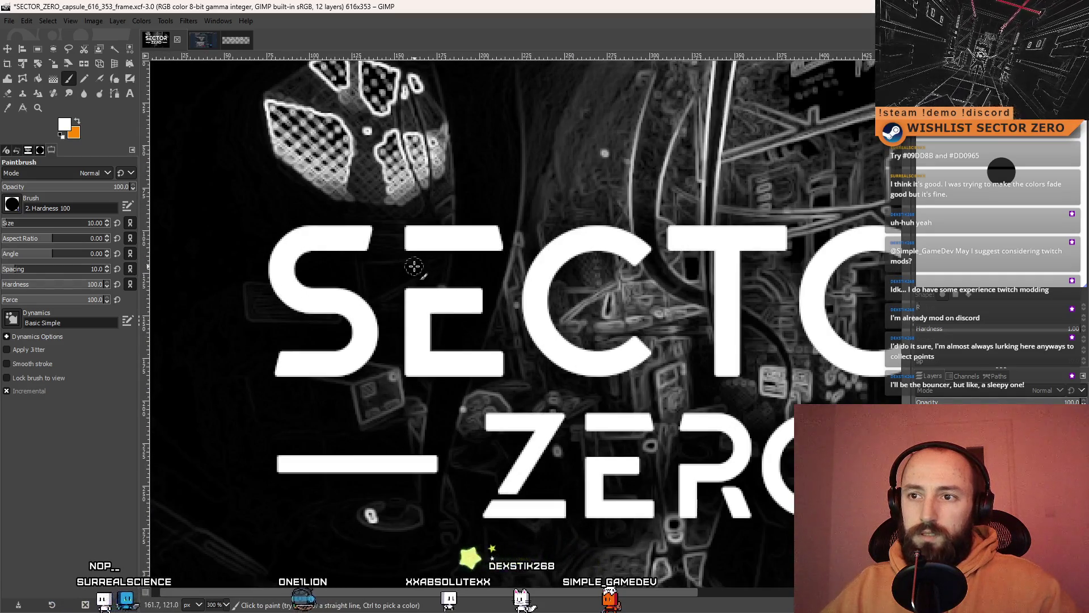
{"action": "left_click", "coordinate": [116, 199]}
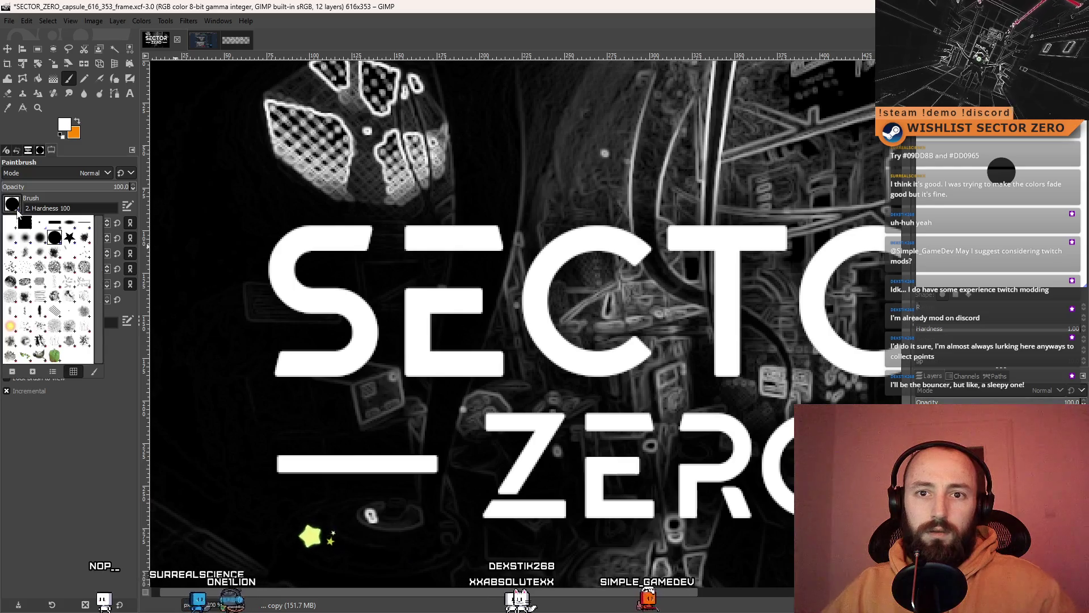
{"action": "key", "text": "n"}
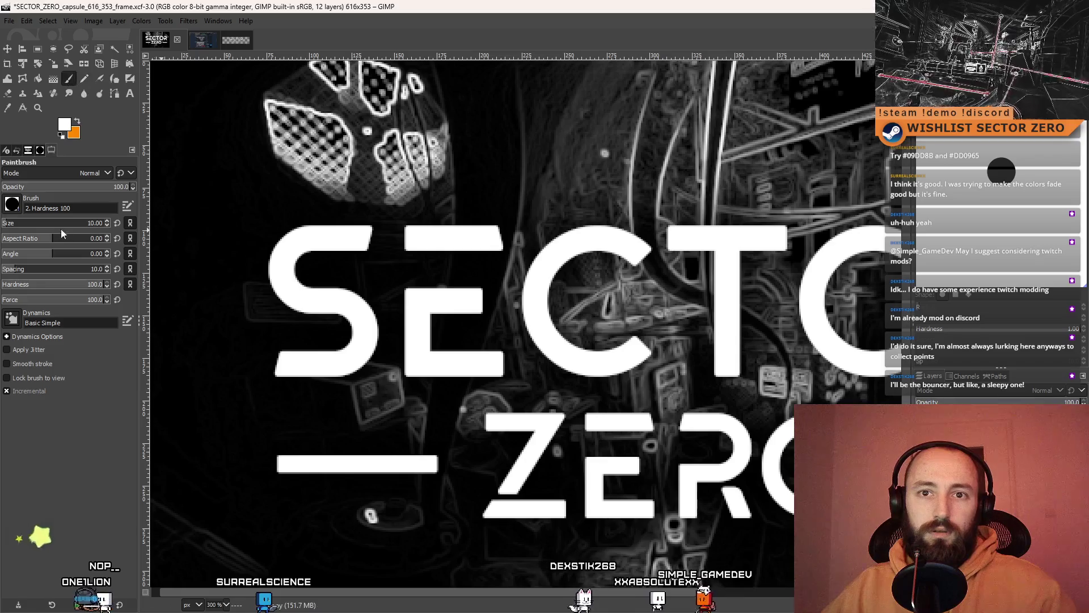
{"action": "key", "text": "p"}
{"action": "left_click", "coordinate": [13, 207]}
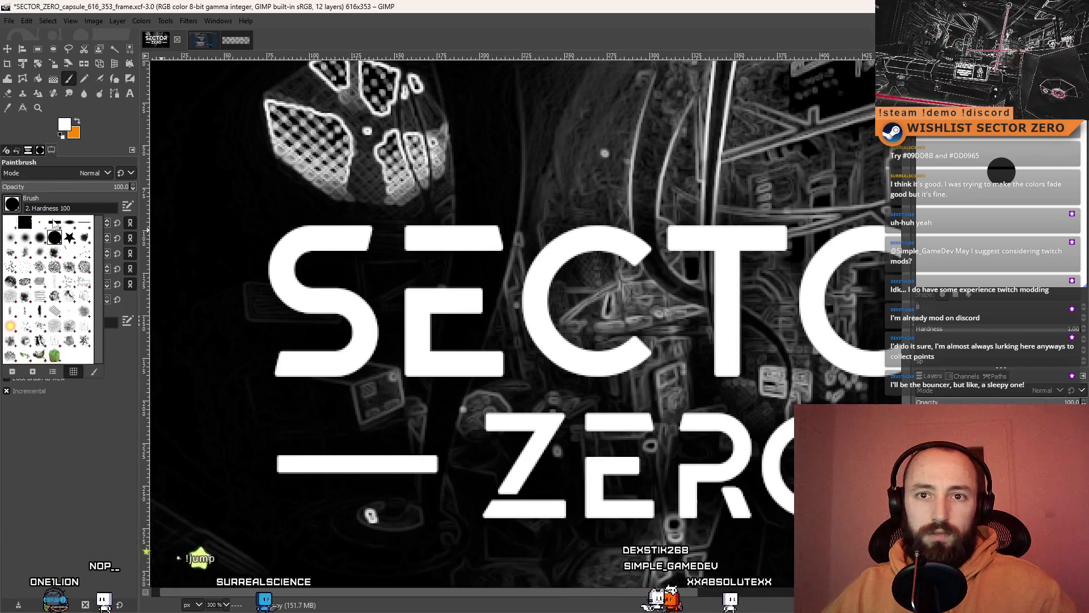
{"action": "left_click", "coordinate": [54, 223]}
{"action": "left_click", "coordinate": [11, 204]}
{"action": "left_click", "coordinate": [20, 225]}
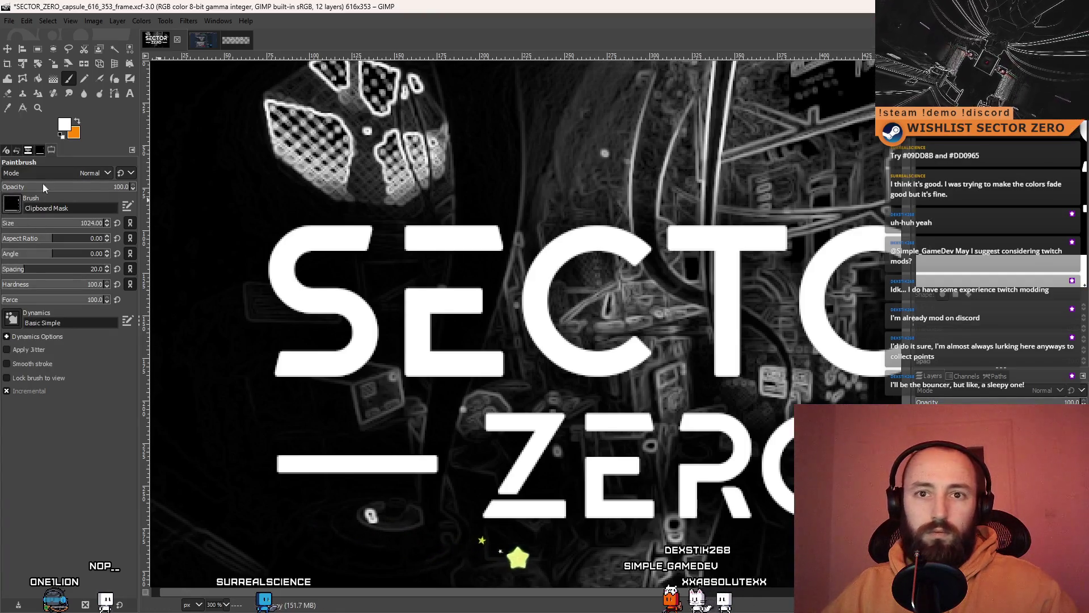
- Test white strokes on the C with the Clipboard Mask brush, then undo them all
{"action": "left_click", "coordinate": [441, 277]}
{"action": "key", "text": "ctrl+z"}
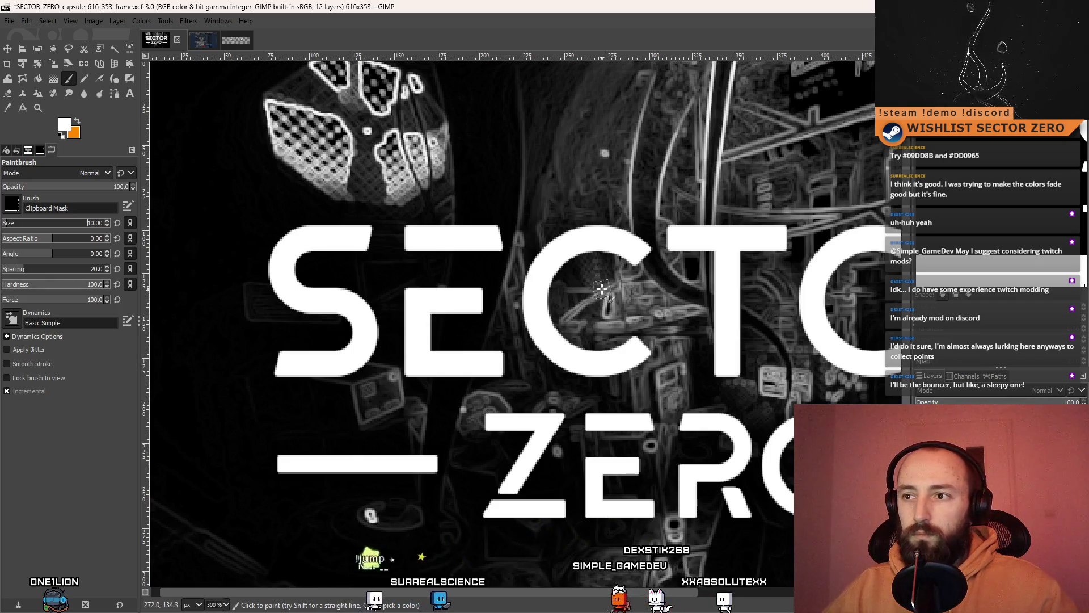
{"action": "left_click_drag", "start_coordinate": [586, 282], "coordinate": [590, 339]}
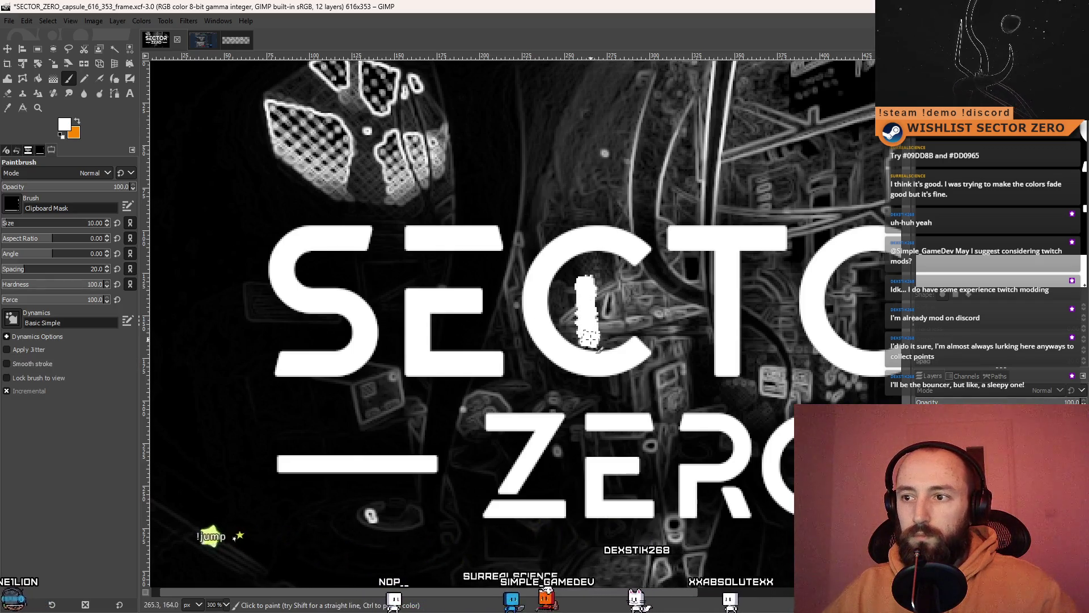
{"action": "key", "text": "ctrl+z"}
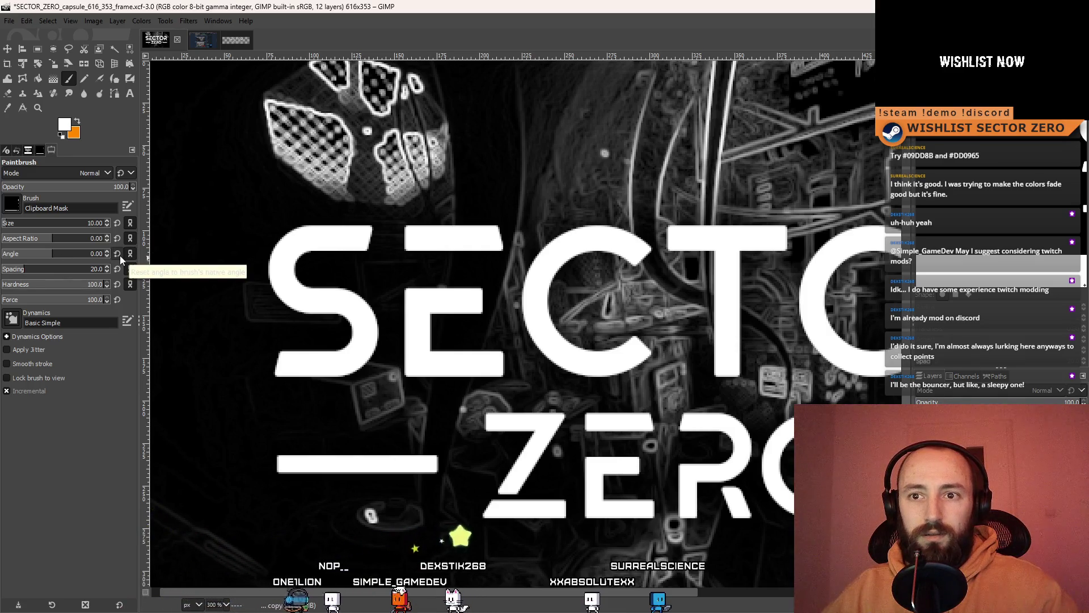
{"action": "left_click_drag", "start_coordinate": [574, 271], "coordinate": [574, 360]}
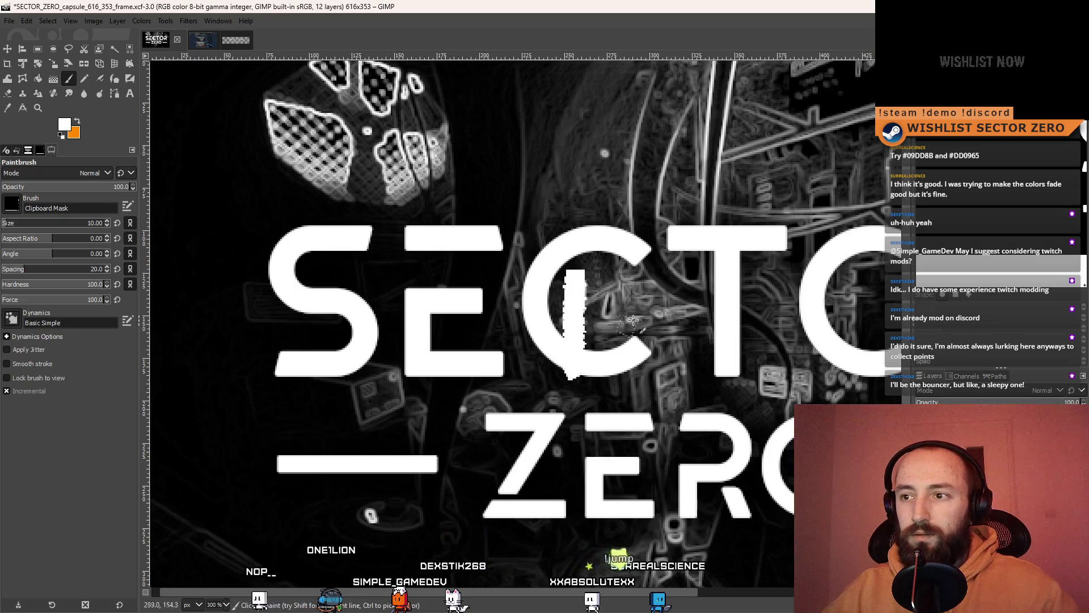
{"action": "key", "text": "ctrl+z"}
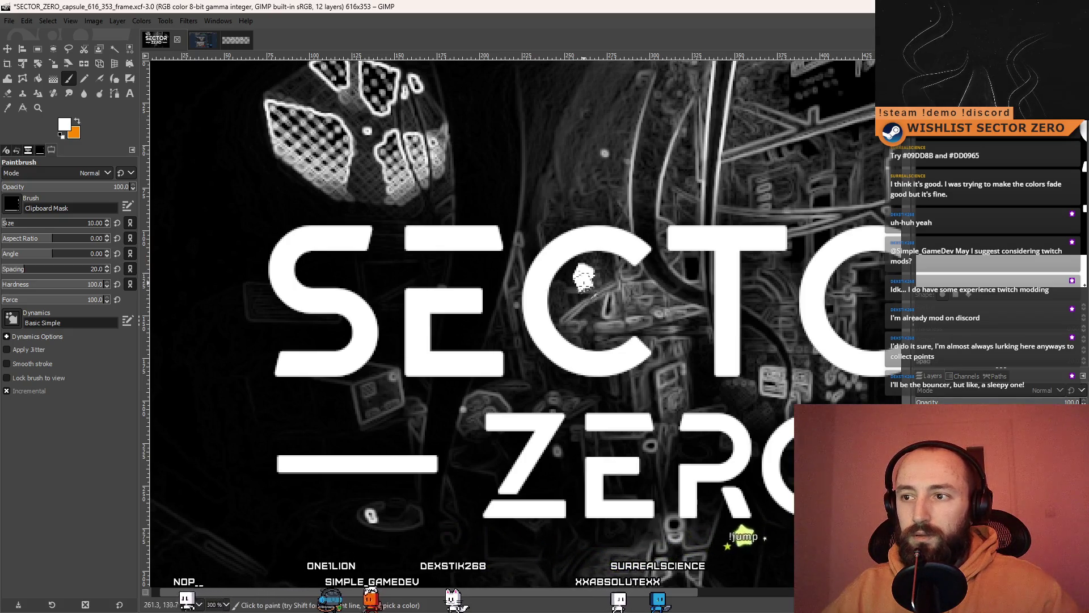
{"action": "key", "text": "ctrl+y"}
{"action": "key", "text": "ctrl+z"}
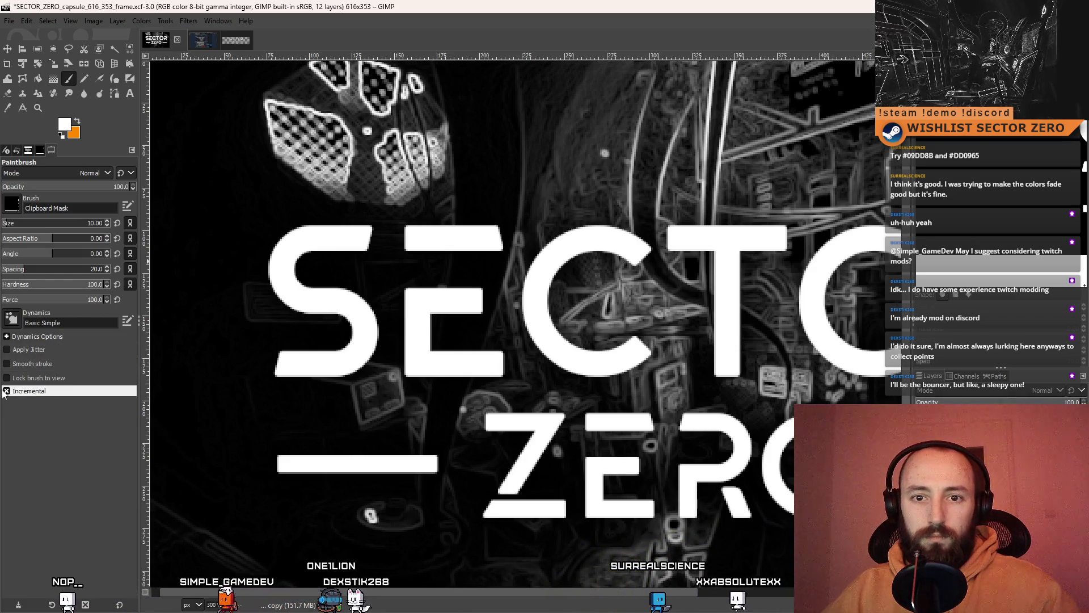
- Turn off Incremental and settle on the 2. Hardness 100 brush after trying Hardness 075 and Acrylic 05 #2
{"action": "left_click", "coordinate": [6, 391]}
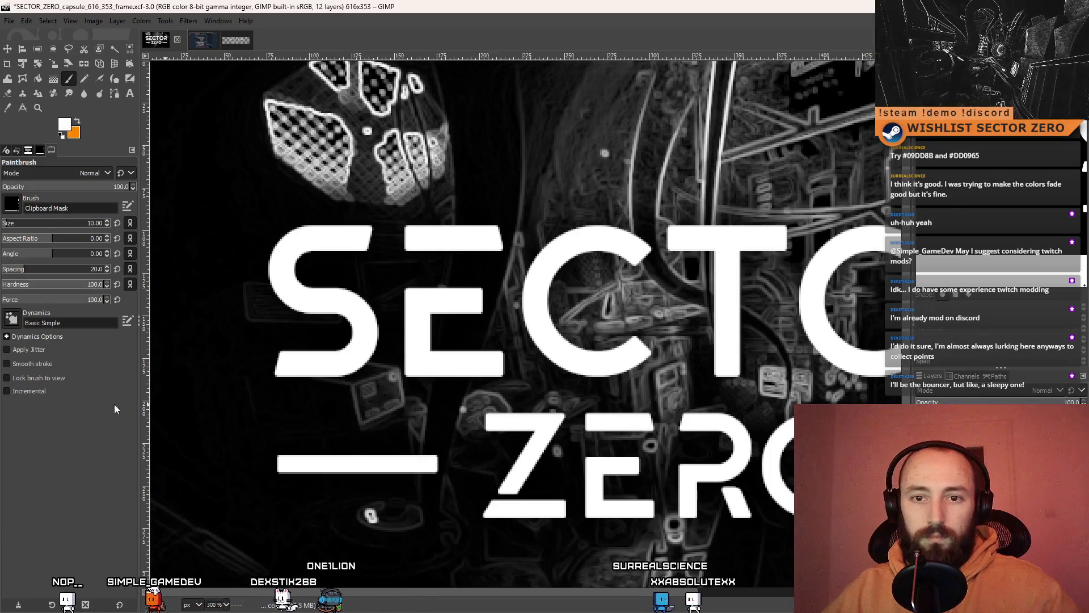
{"action": "left_click", "coordinate": [16, 198]}
{"action": "left_click", "coordinate": [30, 229]}
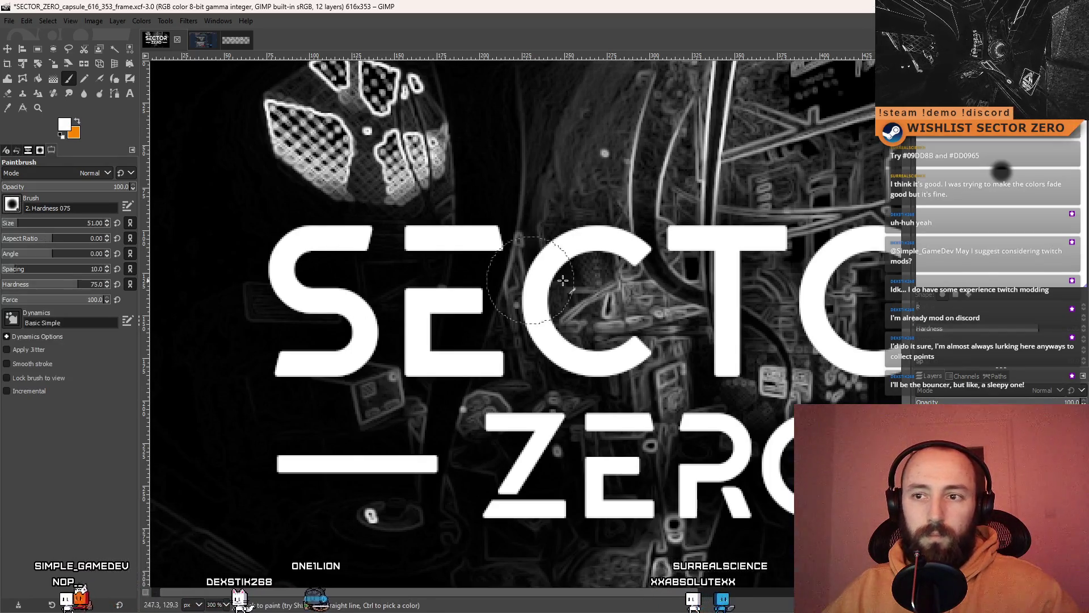
{"action": "left_click", "coordinate": [11, 204]}
{"action": "left_click", "coordinate": [9, 218]}
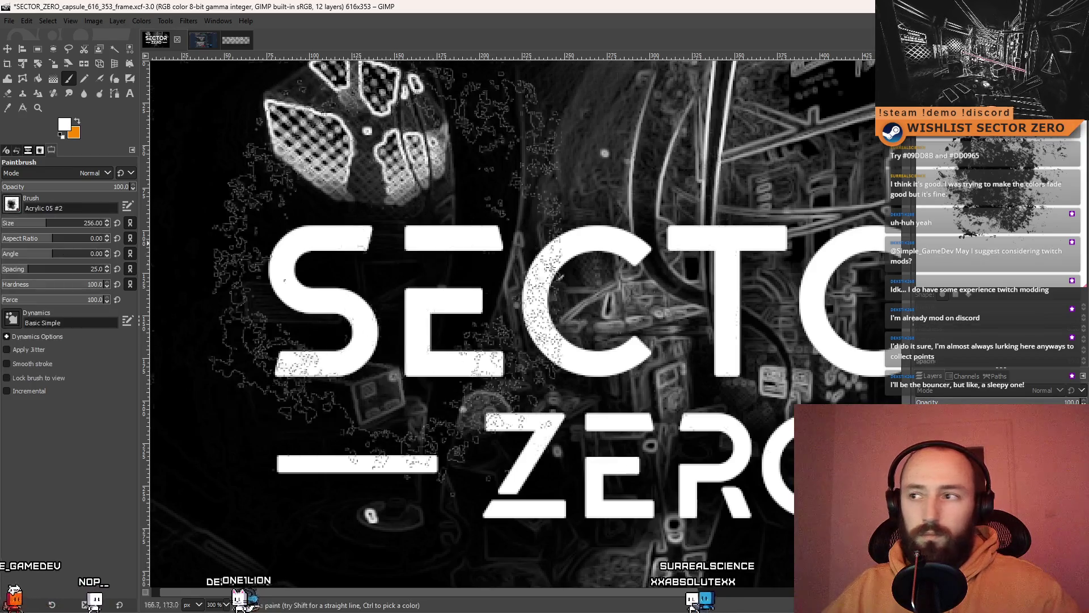
{"action": "left_click", "coordinate": [12, 204]}
{"action": "left_click", "coordinate": [42, 230]}
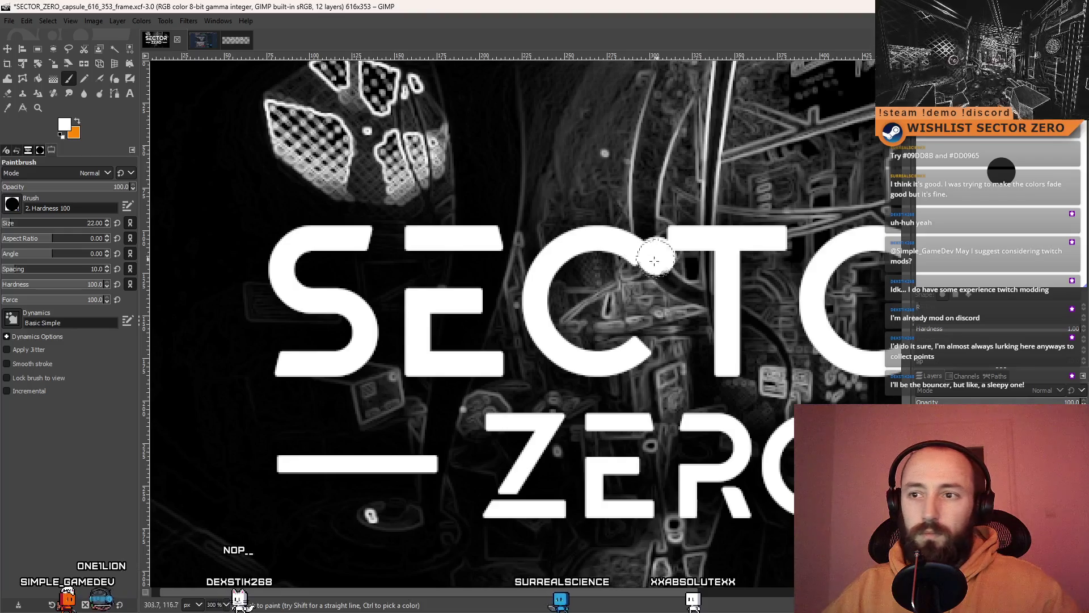
- Shrink the brush to size 7 and paint straight white lines over the gaps in SECTOR's E
{"action": "left_click_drag", "start_coordinate": [10, 227], "coordinate": [5, 225]}
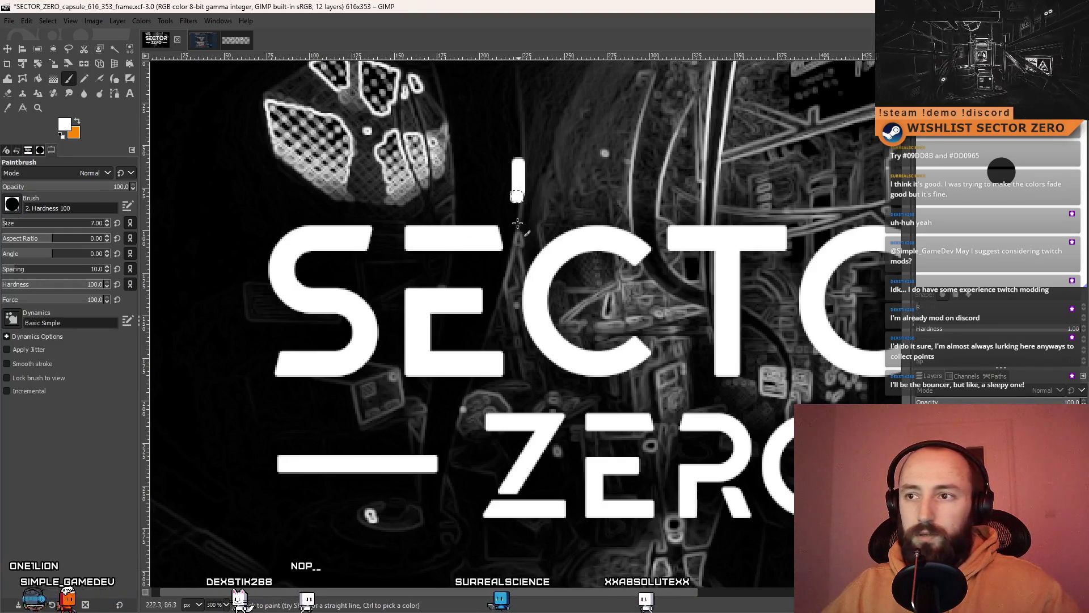
{"action": "scroll", "coordinate": [409, 267], "scroll_direction": "up", "scroll_amount": 3}
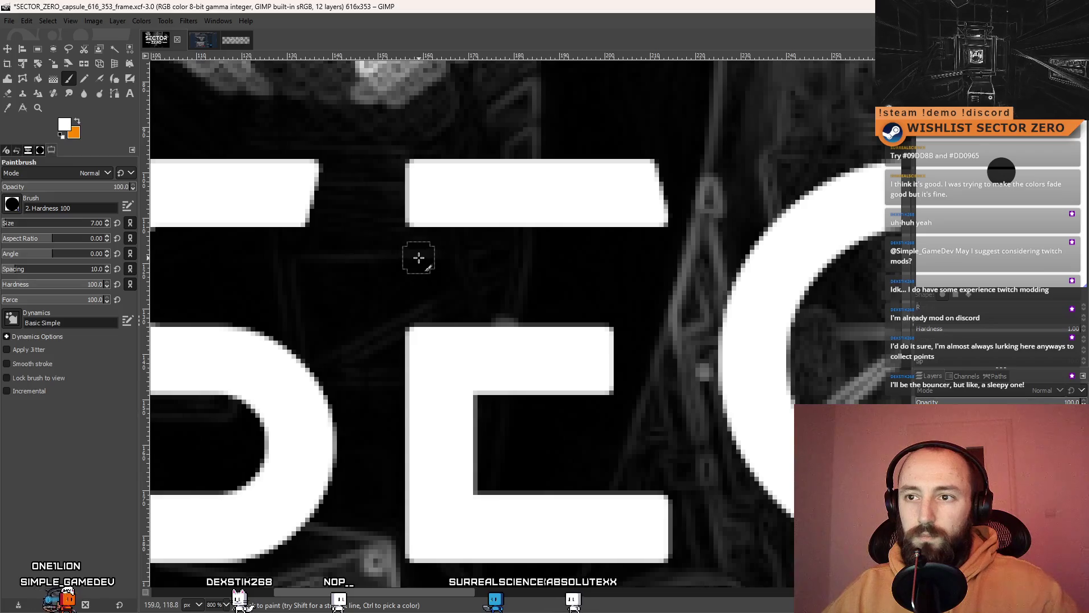
{"action": "left_click", "coordinate": [418, 258]}
{"action": "left_click", "coordinate": [419, 328], "text": "shift"}
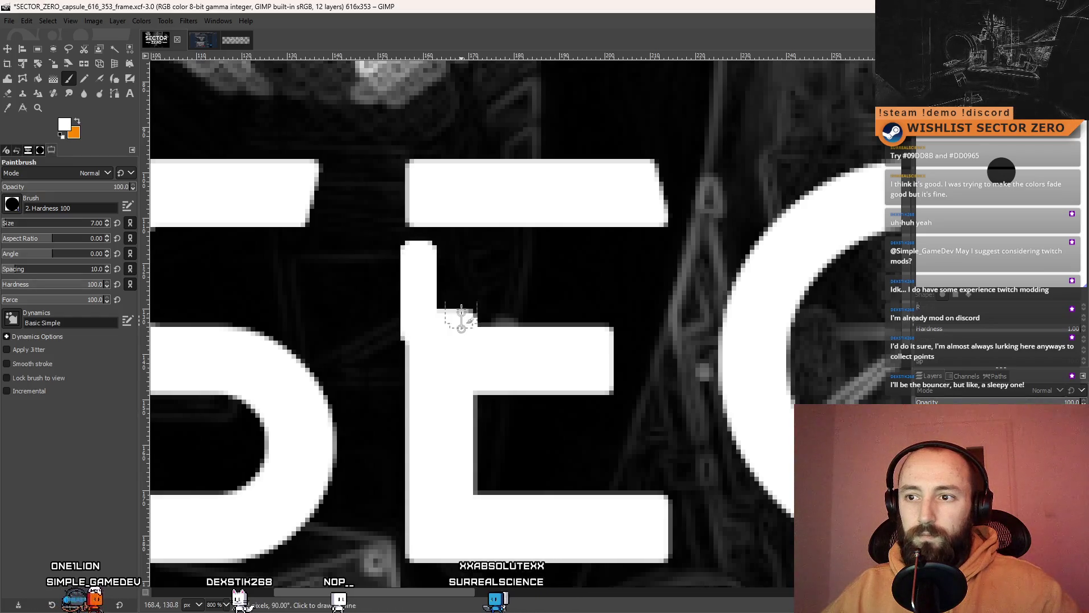
{"action": "left_click", "coordinate": [461, 258], "text": "shift"}
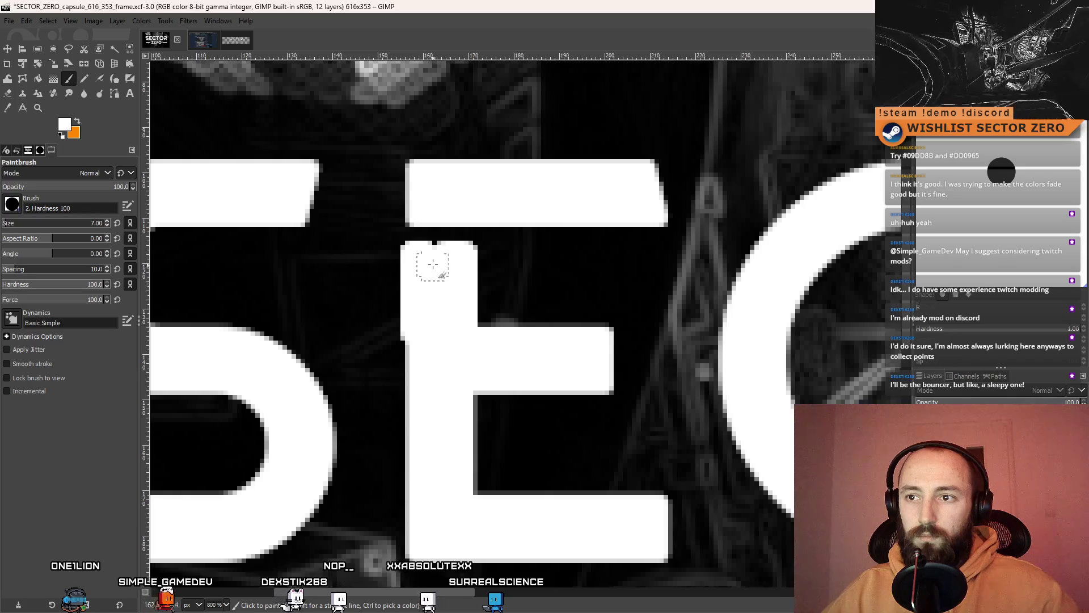
- Fit the image in the window and fill the gap in the E of ZERO with white
{"action": "key", "text": "1"}
{"action": "key", "text": "minus"}
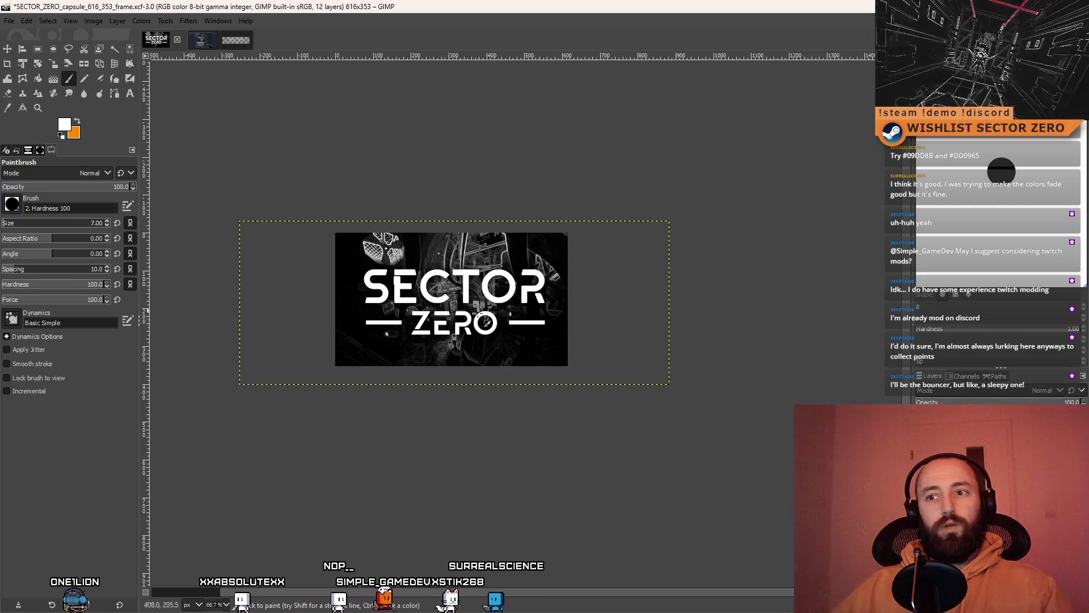
{"action": "scroll", "coordinate": [445, 332], "scroll_direction": "up", "scroll_amount": 5}
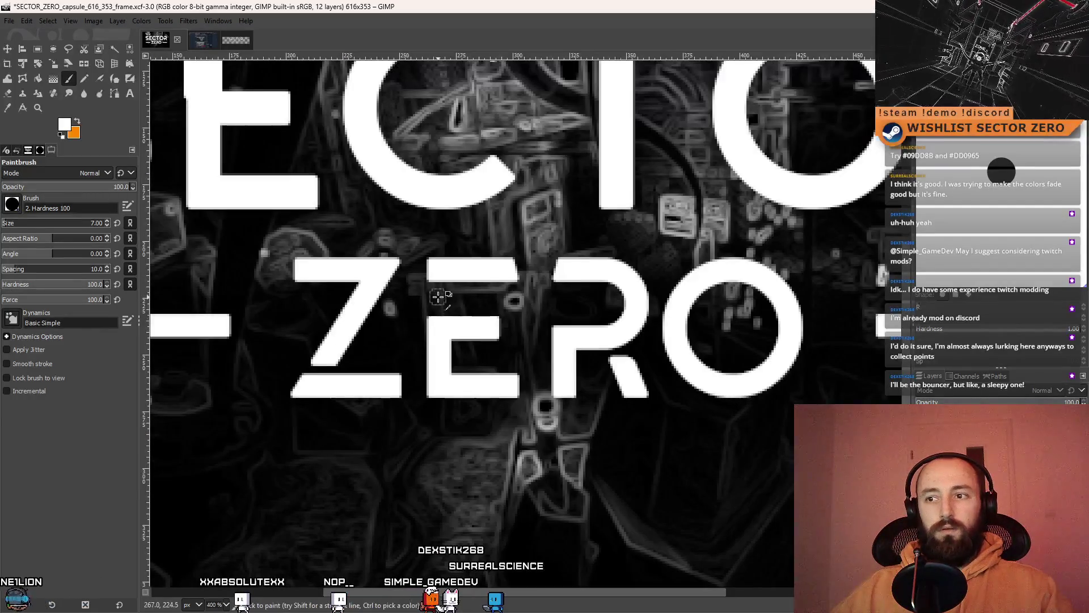
{"action": "scroll", "coordinate": [438, 296], "scroll_direction": "up", "scroll_amount": 2}
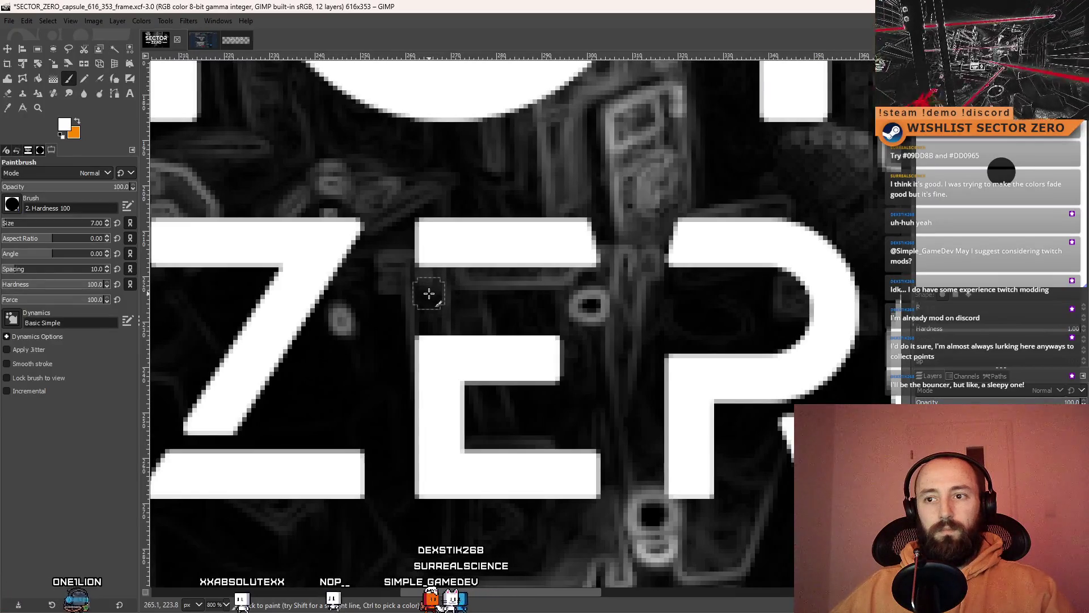
{"action": "left_click", "coordinate": [429, 334], "text": "shift"}
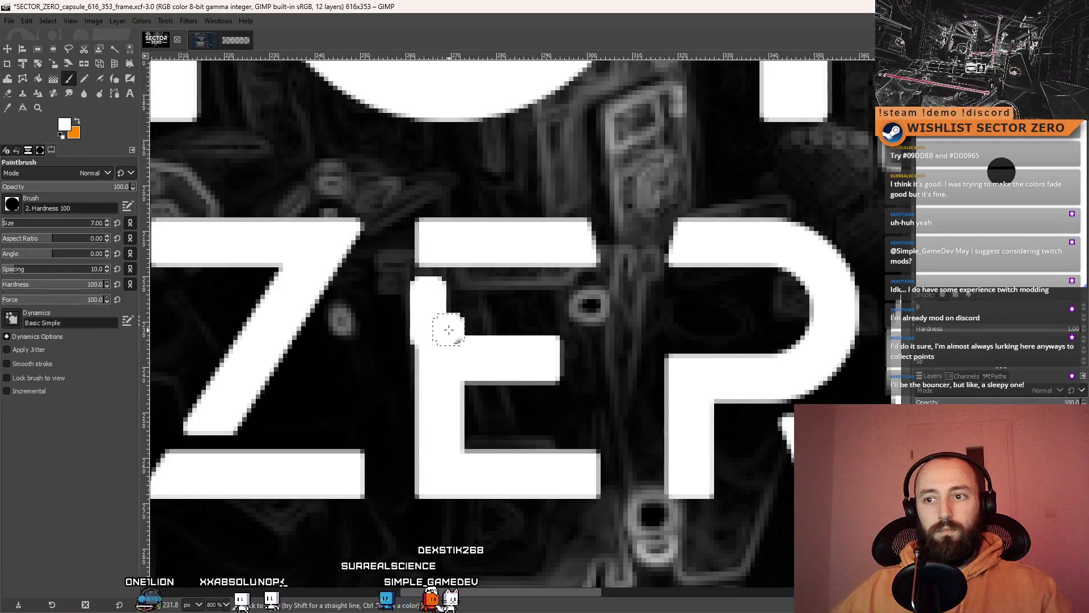
{"action": "scroll", "coordinate": [585, 337], "scroll_direction": "down", "scroll_amount": 7}
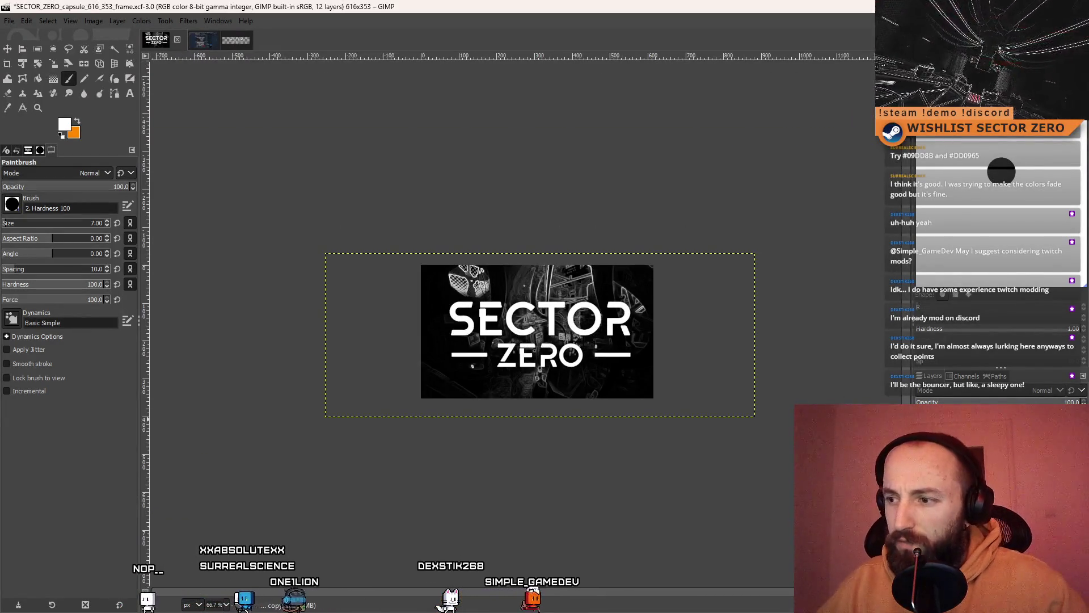
{"action": "left_click", "coordinate": [923, 431]}
{"action": "left_click", "coordinate": [923, 432]}
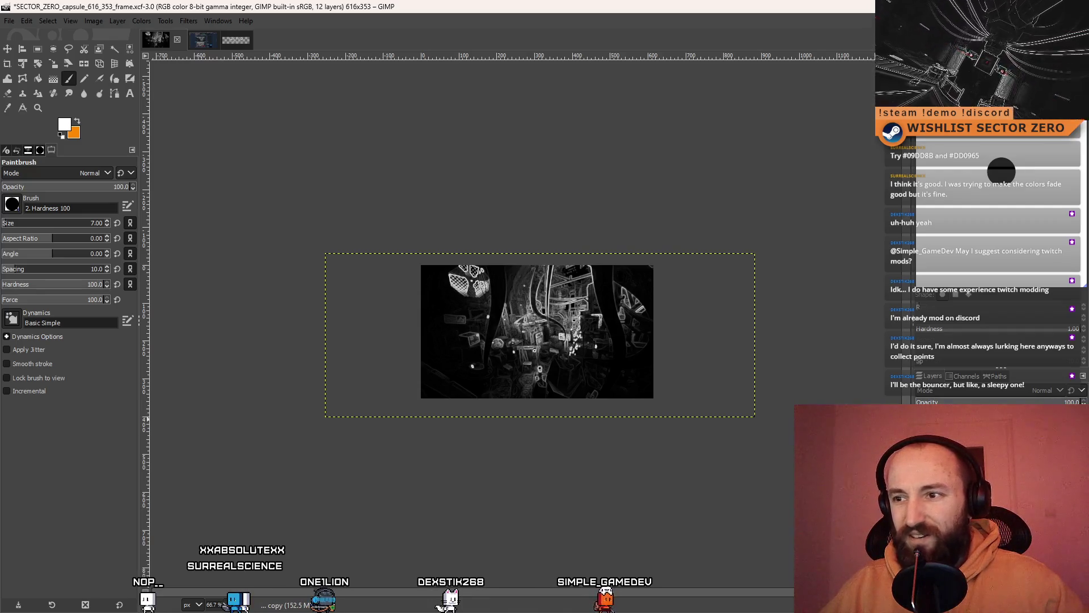
{"action": "left_click", "coordinate": [923, 431]}
{"action": "double_click", "coordinate": [923, 431]}
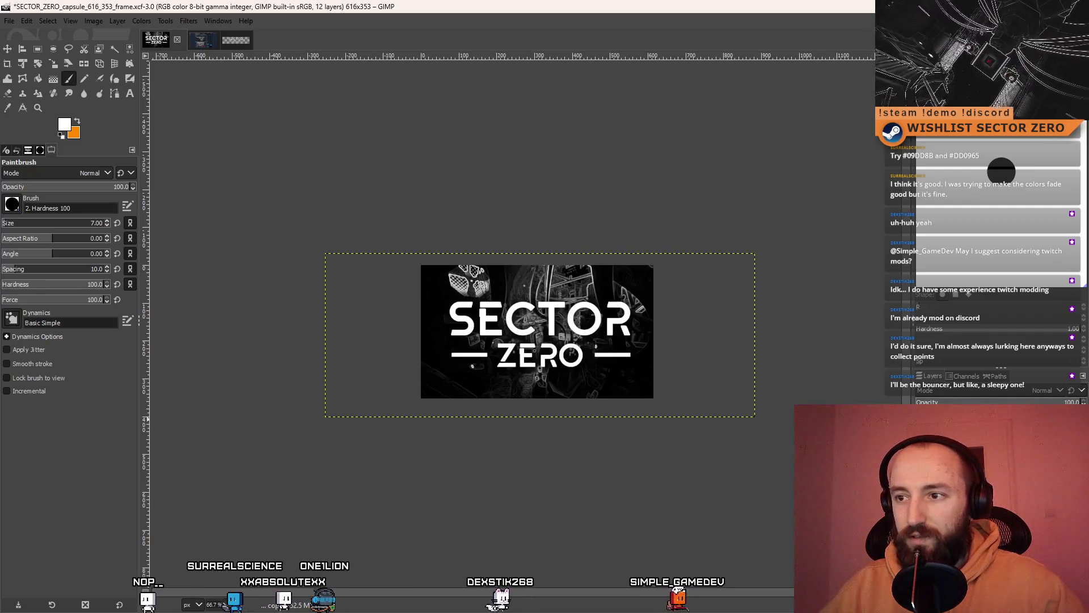
{"action": "left_click", "coordinate": [924, 431]}
{"action": "left_click", "coordinate": [923, 431]}
{"action": "left_click", "coordinate": [923, 431]}
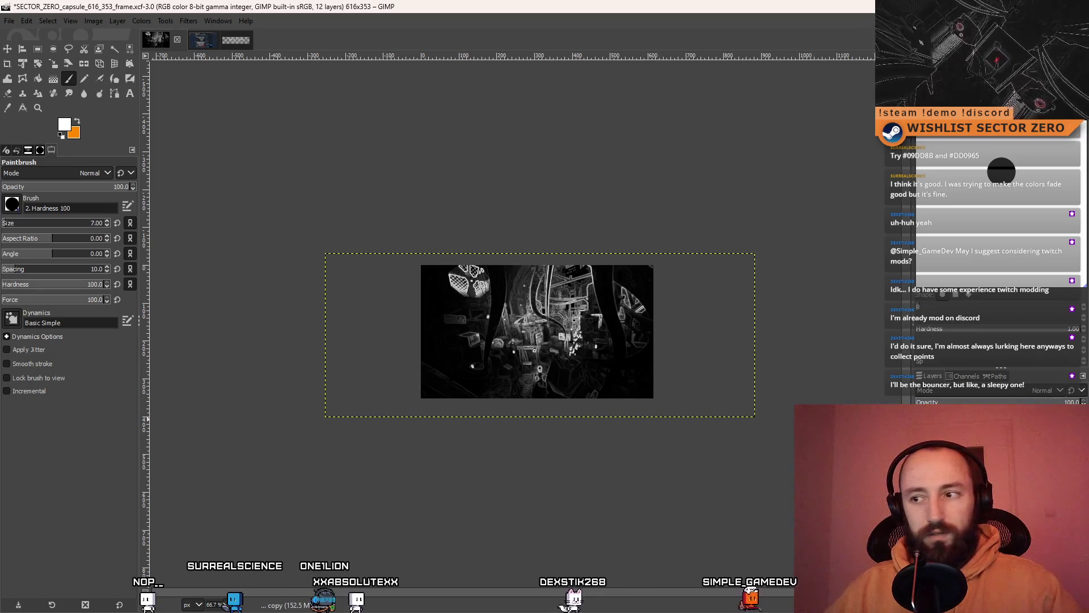
{"action": "left_click", "coordinate": [923, 432]}
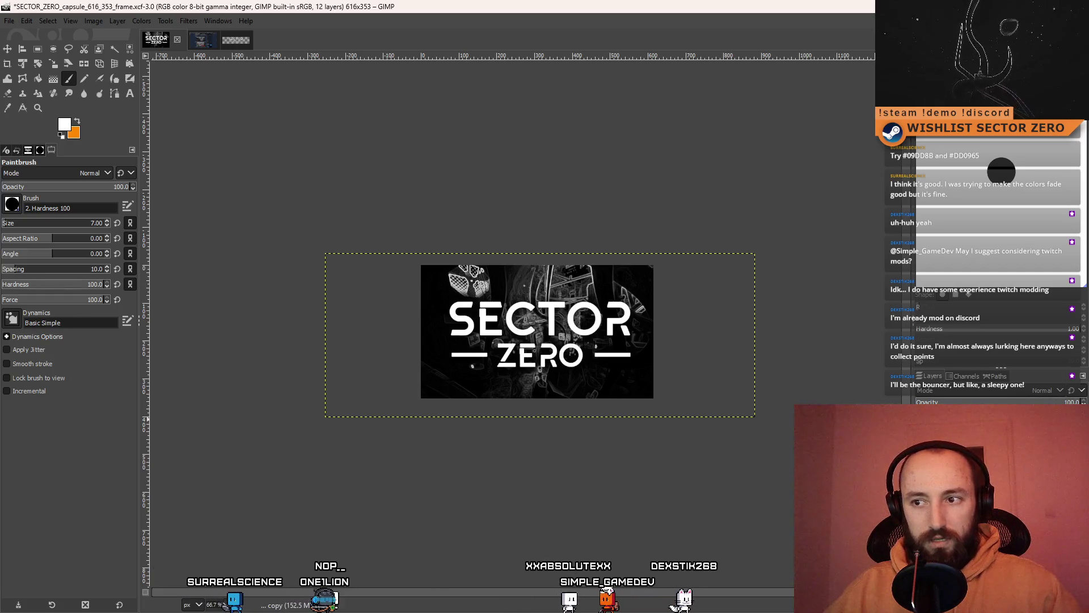
{"action": "left_click", "coordinate": [923, 431]}
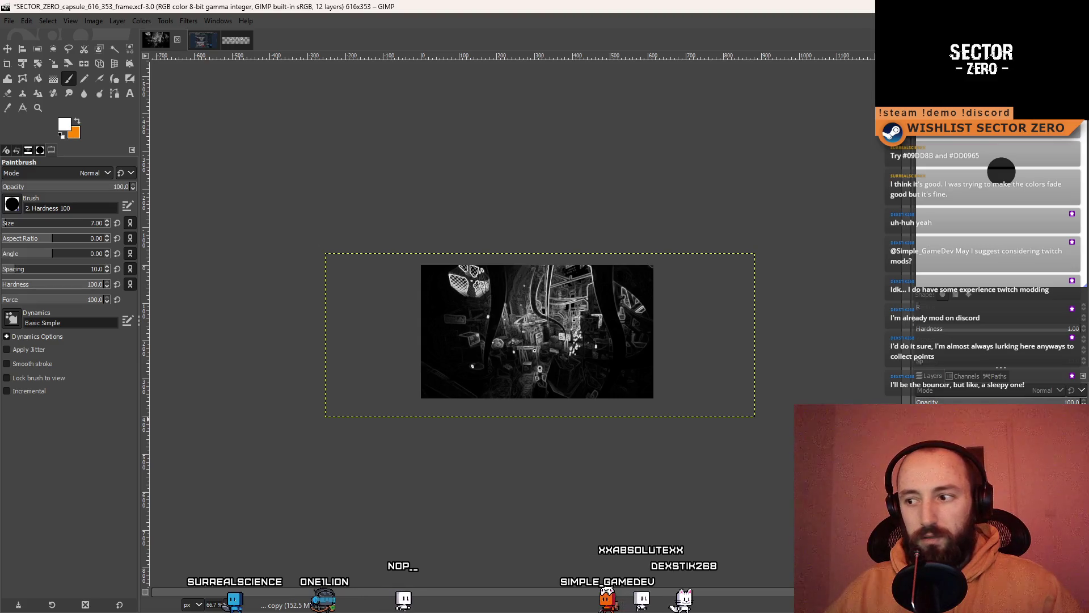
{"action": "left_click", "coordinate": [924, 431]}
{"action": "left_click", "coordinate": [924, 432]}
{"action": "left_click", "coordinate": [923, 431]}
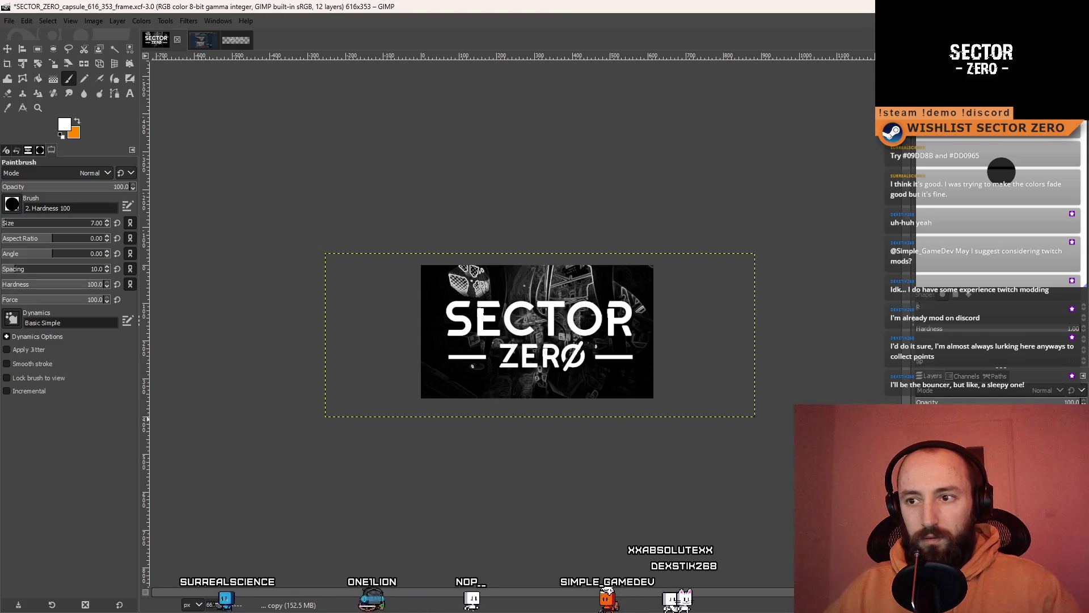
{"action": "left_click", "coordinate": [923, 431]}
{"action": "left_click", "coordinate": [923, 448]}
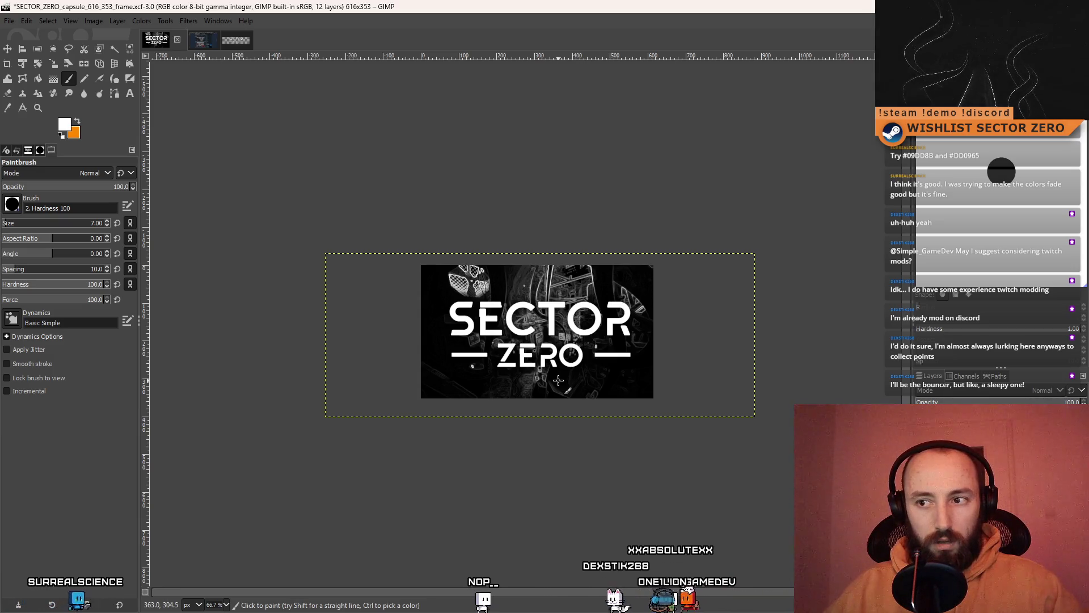
{"action": "left_click", "coordinate": [923, 431]}
{"action": "left_click", "coordinate": [924, 432]}
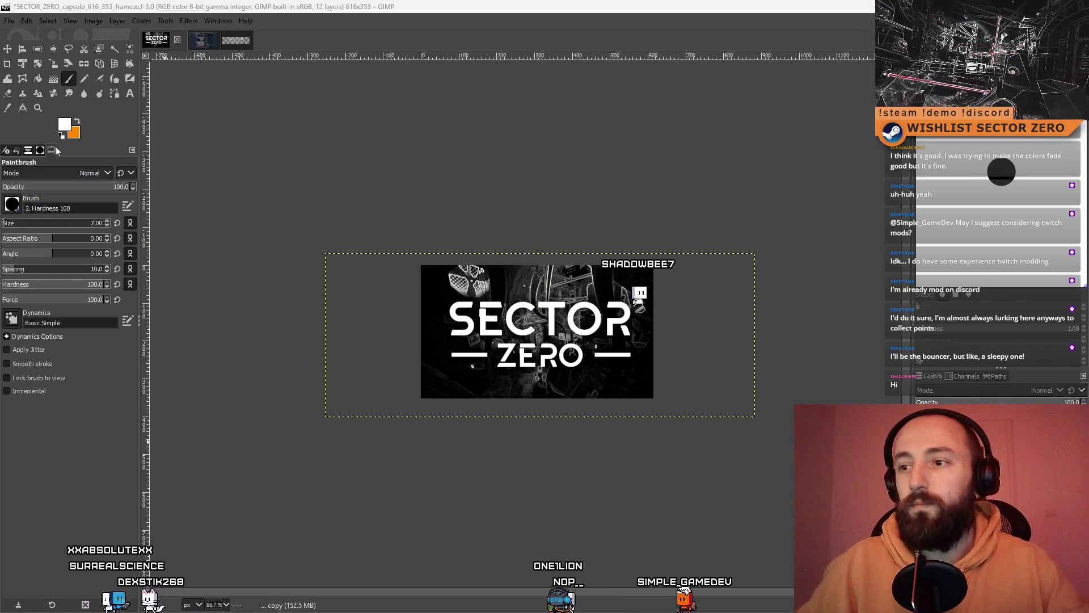
- Switch from the capsule art to the transparent 4000x1000 SECTOR ZERO logo image
{"action": "scroll", "coordinate": [597, 334], "scroll_direction": "down", "scroll_amount": 4}
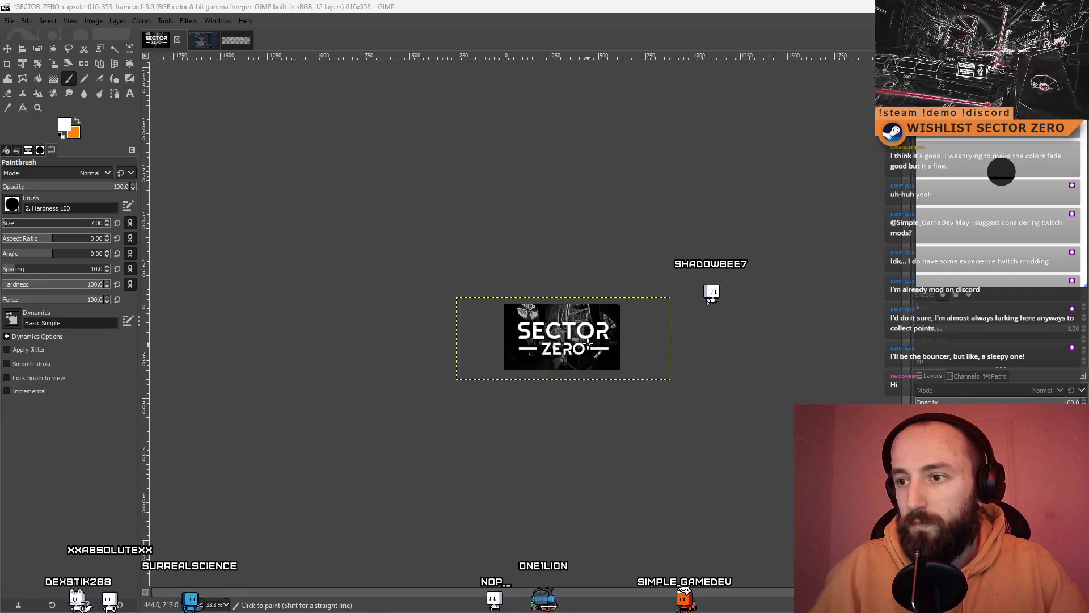
{"action": "scroll", "coordinate": [590, 331], "scroll_direction": "up", "scroll_amount": 8}
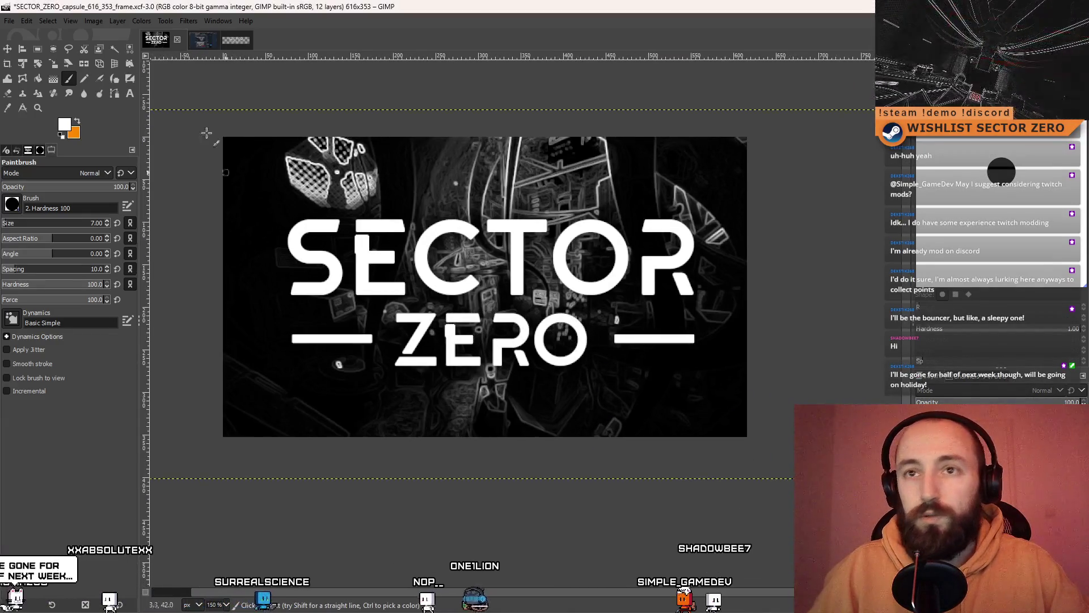
{"action": "left_click", "coordinate": [233, 42]}
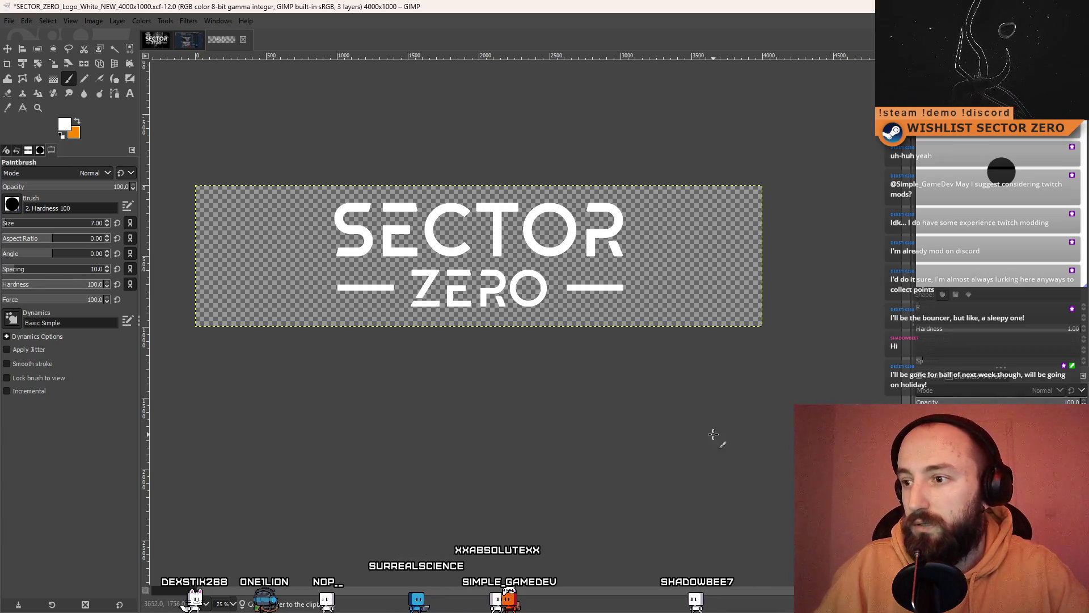
- Paste the copied logo as its own layer and duplicate that layer
{"action": "left_click", "coordinate": [37, 49]}
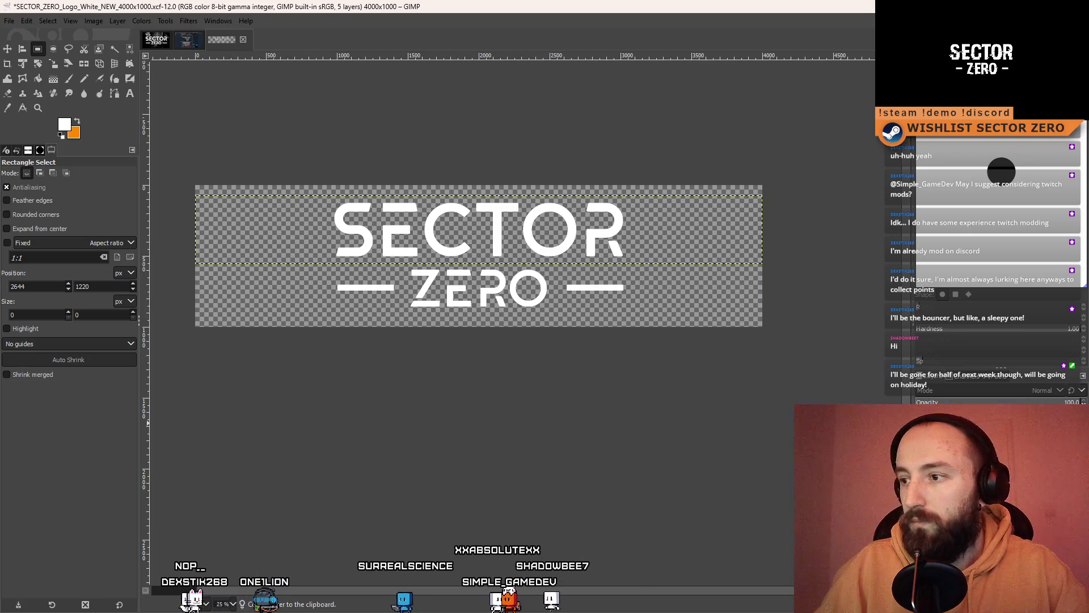
{"action": "key", "text": "ctrl+v"}
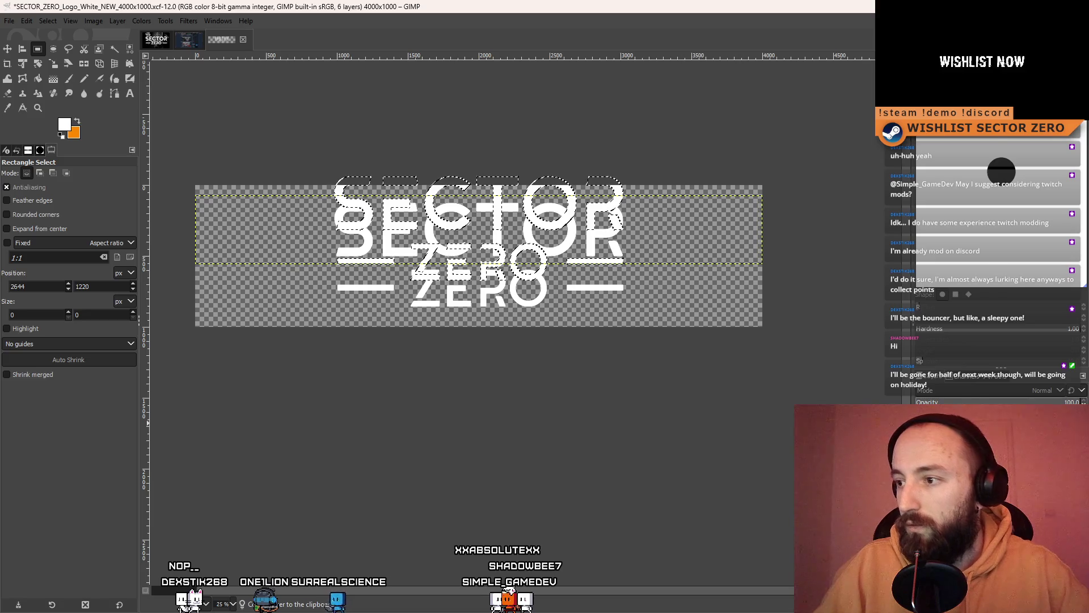
{"action": "right_click", "coordinate": [885, 136]}
{"action": "left_click", "coordinate": [924, 203]}
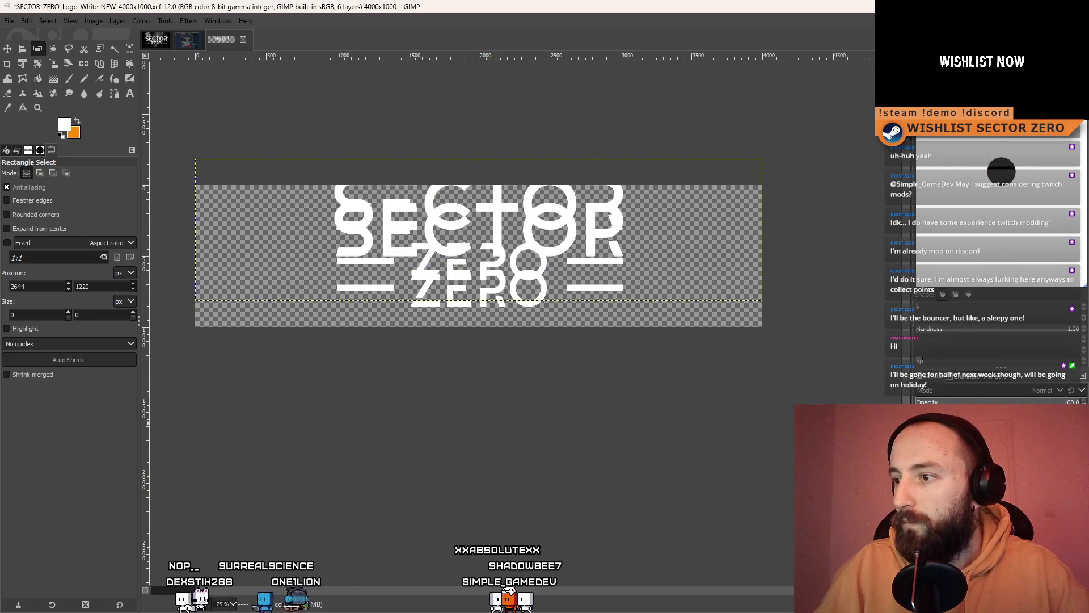
{"action": "right_click", "coordinate": [985, 150]}
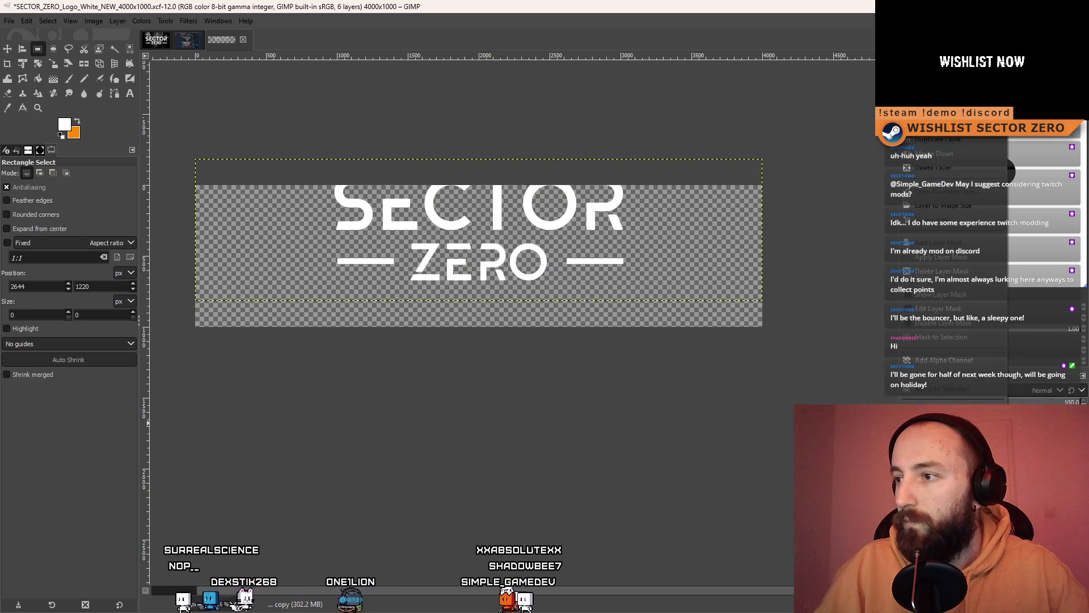
{"action": "left_click", "coordinate": [971, 141]}
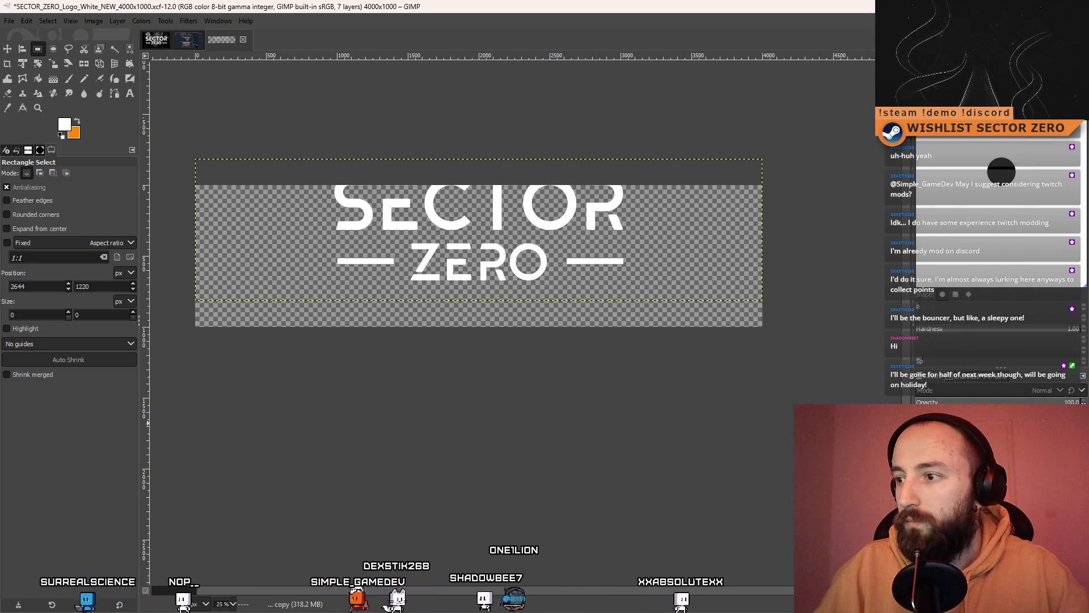
- Delete the shifted duplicate, move the logo down to centre it, and duplicate it again
{"action": "key", "text": "m"}
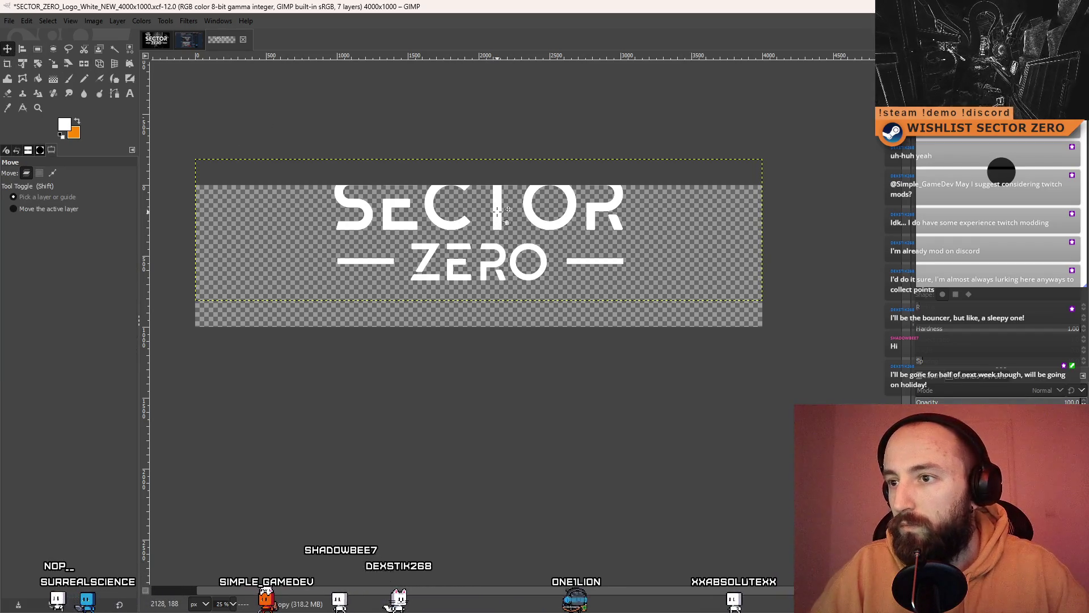
{"action": "mouse_move", "coordinate": [497, 211]}
{"action": "left_mouse_down"}
{"action": "mouse_move", "coordinate": [500, 239]}
{"action": "mouse_move", "coordinate": [489, 237]}
{"action": "left_mouse_up"}
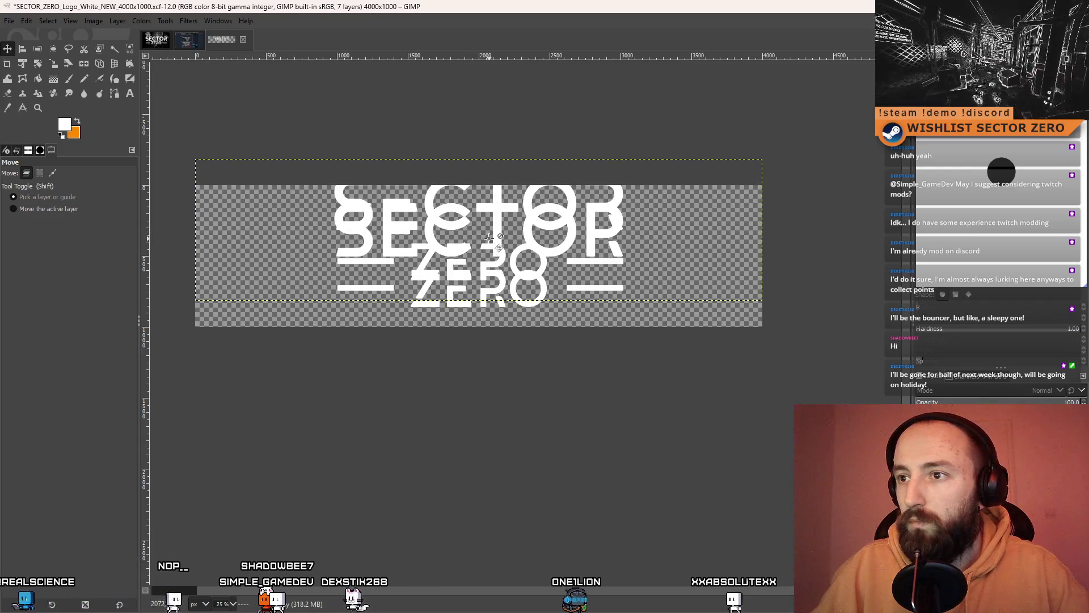
{"action": "right_click", "coordinate": [907, 432]}
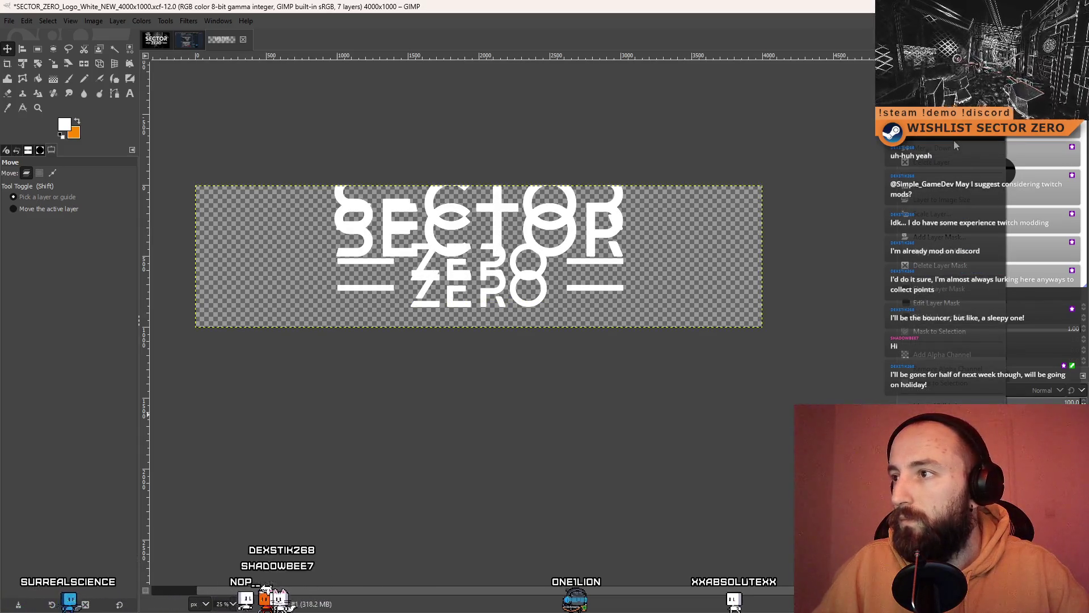
{"action": "left_click", "coordinate": [942, 162]}
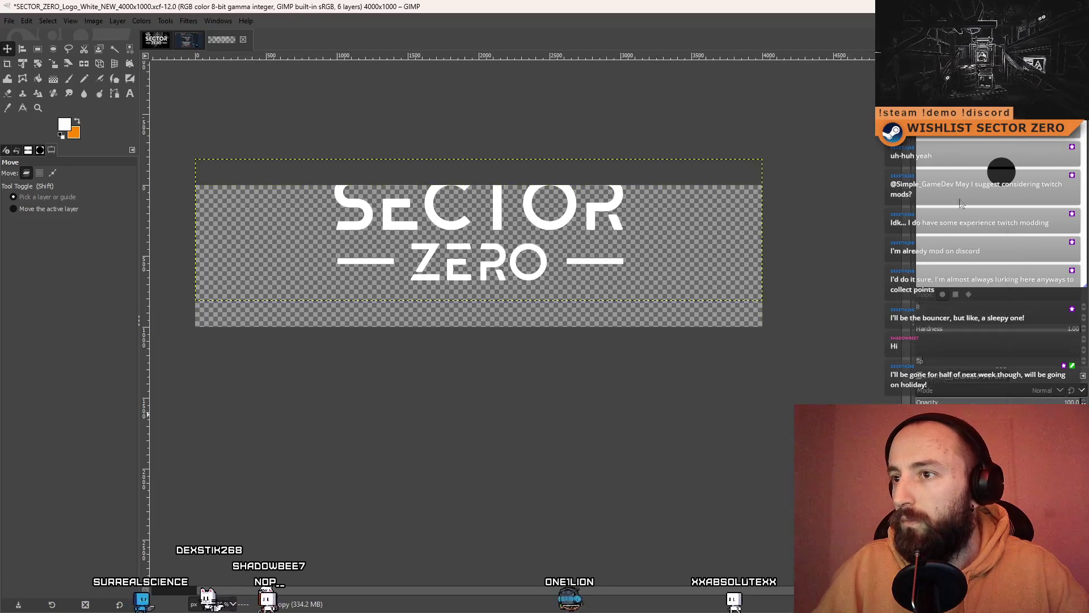
{"action": "left_click_drag", "start_coordinate": [539, 213], "coordinate": [539, 241]}
{"action": "left_click", "coordinate": [908, 431]}
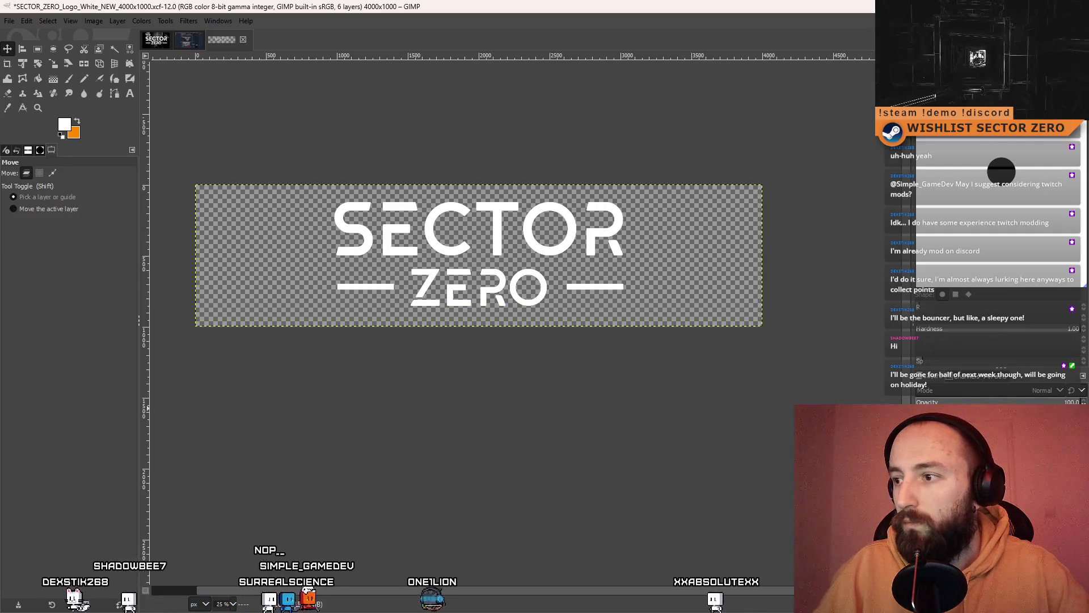
{"action": "right_click", "coordinate": [908, 431]}
{"action": "left_click", "coordinate": [953, 137]}
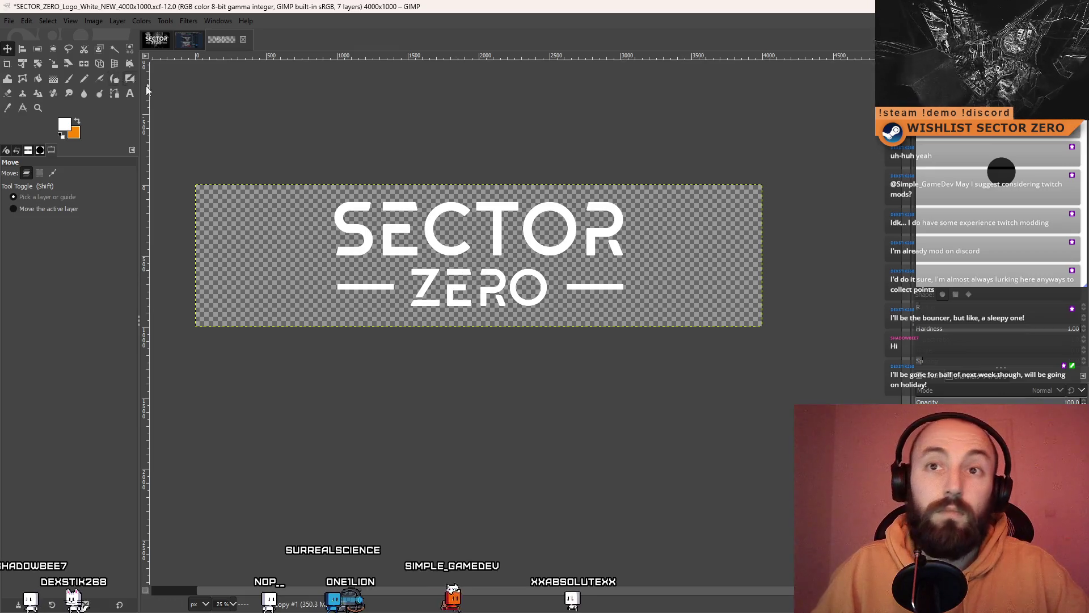
{"action": "left_click", "coordinate": [70, 80]}
- Zoom to 200% on SECT and draw a 173×90 rectangle selection over the E's top bar
{"action": "key", "text": "1"}
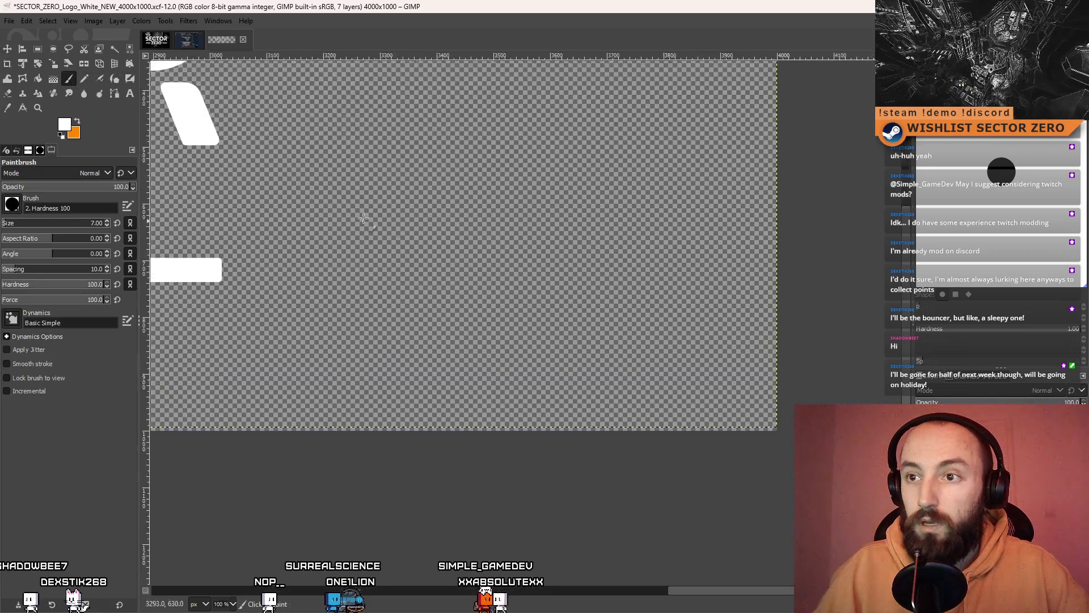
{"action": "scroll", "coordinate": [696, 321], "scroll_direction": "left", "scroll_amount": 10}
{"action": "key", "text": "2"}
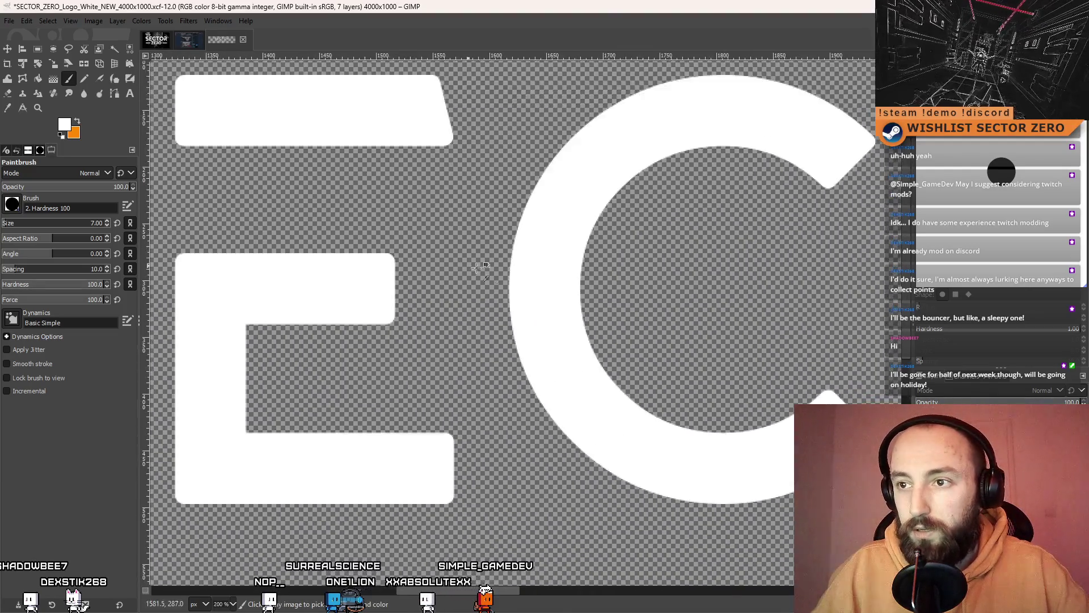
{"action": "scroll", "coordinate": [575, 315], "scroll_direction": "up", "scroll_amount": 1}
{"action": "scroll", "coordinate": [479, 309], "scroll_direction": "down", "scroll_amount": 3}
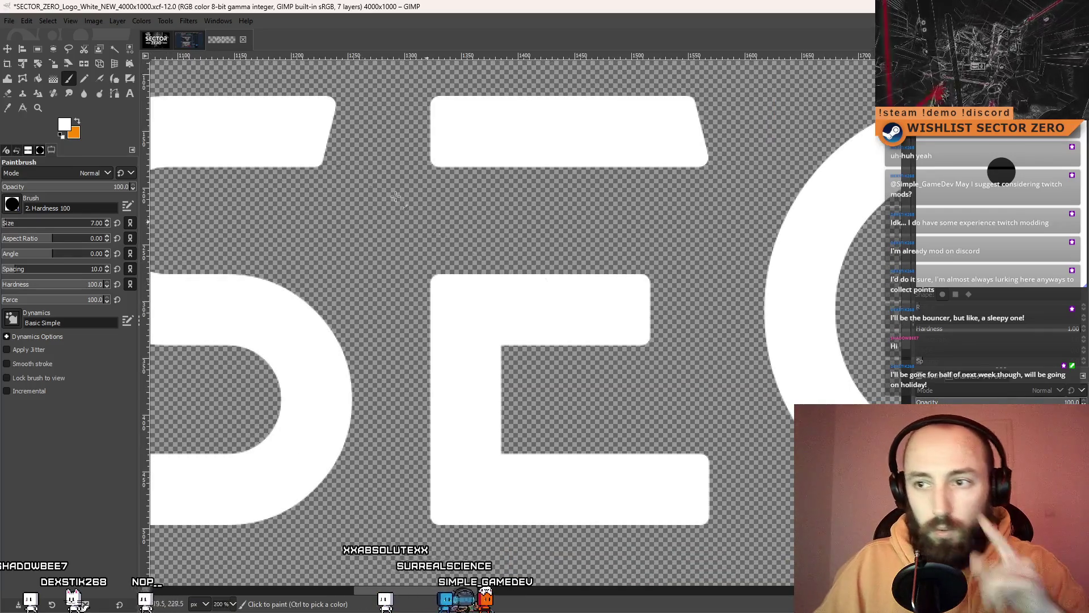
{"action": "key", "text": "r"}
{"action": "key", "text": "space"}
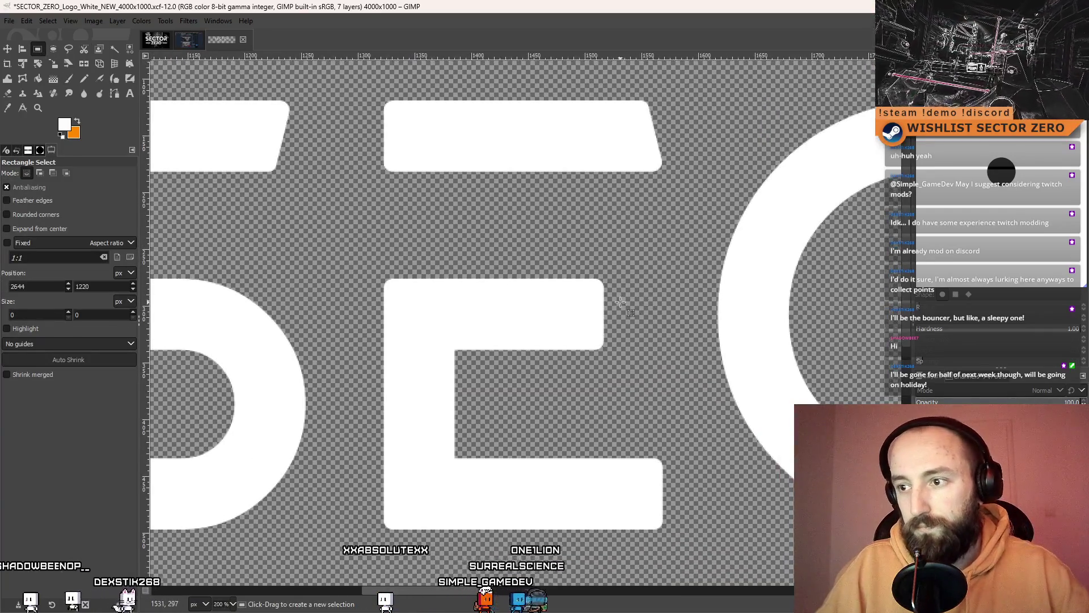
{"action": "scroll", "coordinate": [601, 304], "scroll_direction": "down", "scroll_amount": 4}
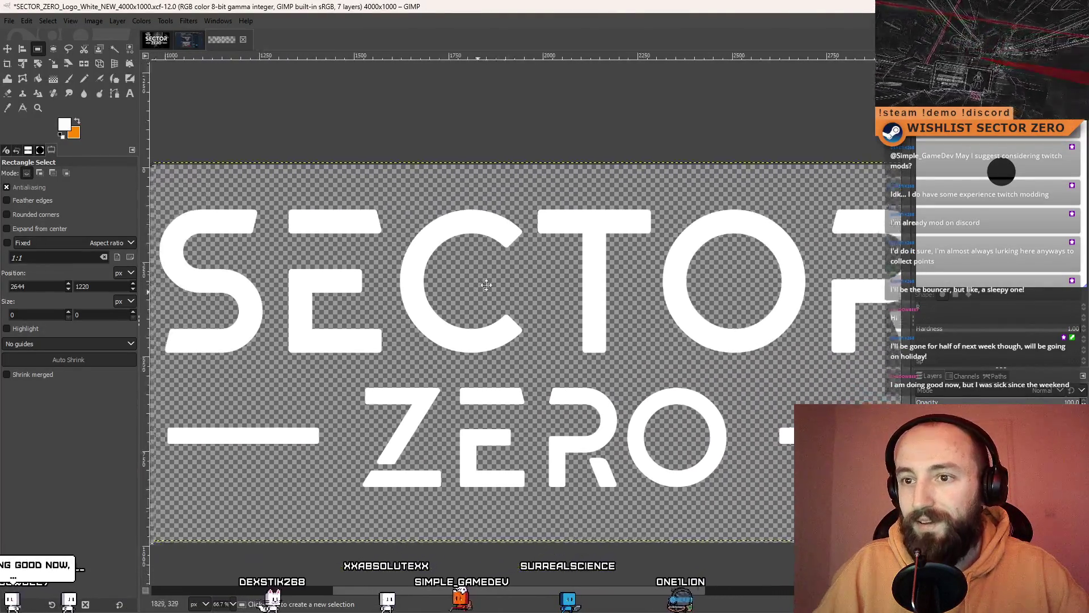
{"action": "key", "text": "space"}
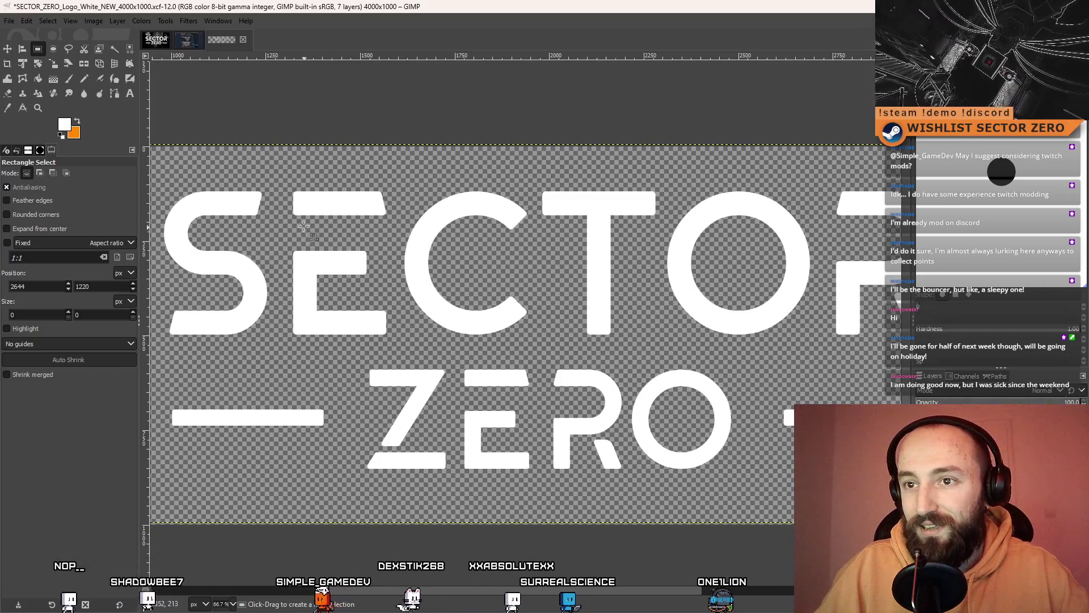
{"action": "scroll", "coordinate": [337, 244], "scroll_direction": "right", "scroll_amount": 5}
{"action": "scroll", "coordinate": [553, 330], "scroll_direction": "left", "scroll_amount": 4}
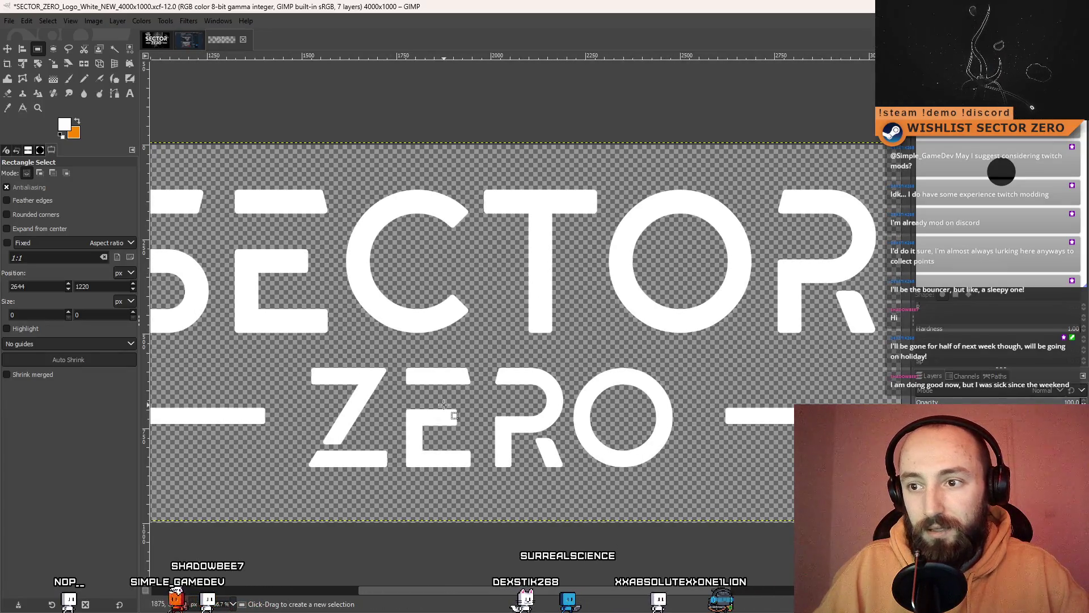
{"action": "scroll", "coordinate": [454, 385], "scroll_direction": "left", "scroll_amount": 3}
{"action": "scroll", "coordinate": [454, 386], "scroll_direction": "down", "scroll_amount": 1}
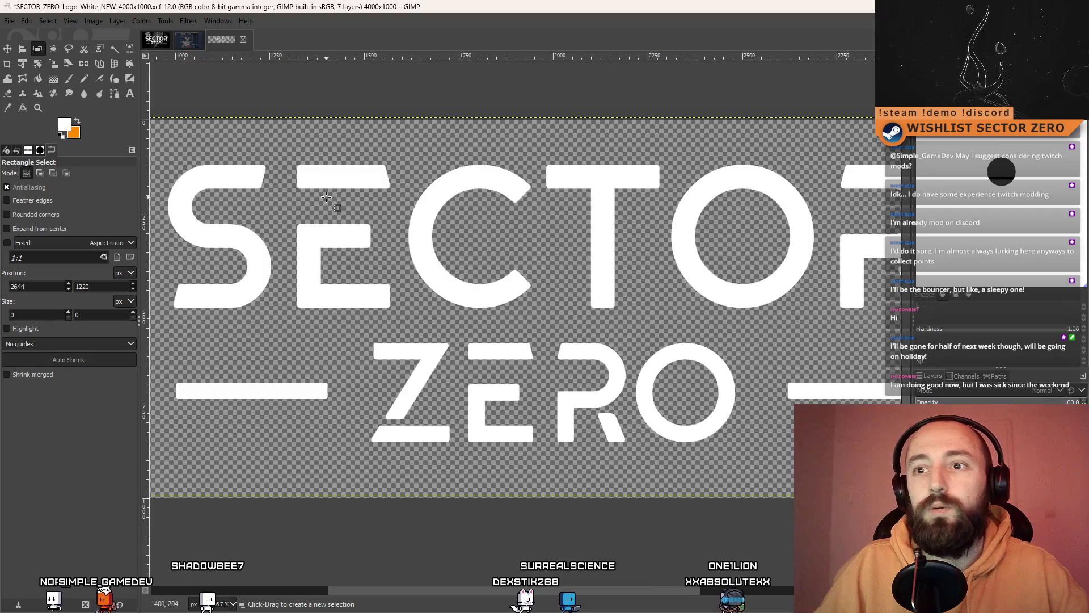
{"action": "scroll", "coordinate": [327, 196], "scroll_direction": "up", "scroll_amount": 3}
{"action": "mouse_move", "coordinate": [350, 217]}
{"action": "left_mouse_down"}
{"action": "mouse_move", "coordinate": [446, 321]}
{"action": "mouse_move", "coordinate": [533, 320]}
{"action": "left_mouse_up"}
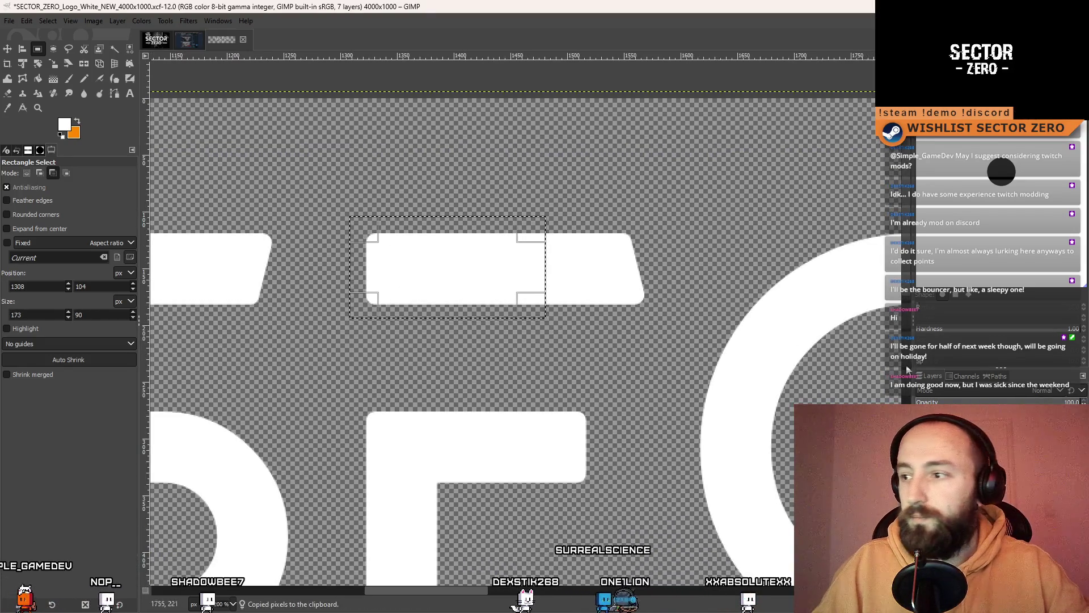
- Copy the bar section, paste it as a new layer, and place it below the E's top bar
{"action": "key", "text": "ctrl+c"}
{"action": "key", "text": "ctrl+v"}
{"action": "key", "text": "ctrl+shift+n"}
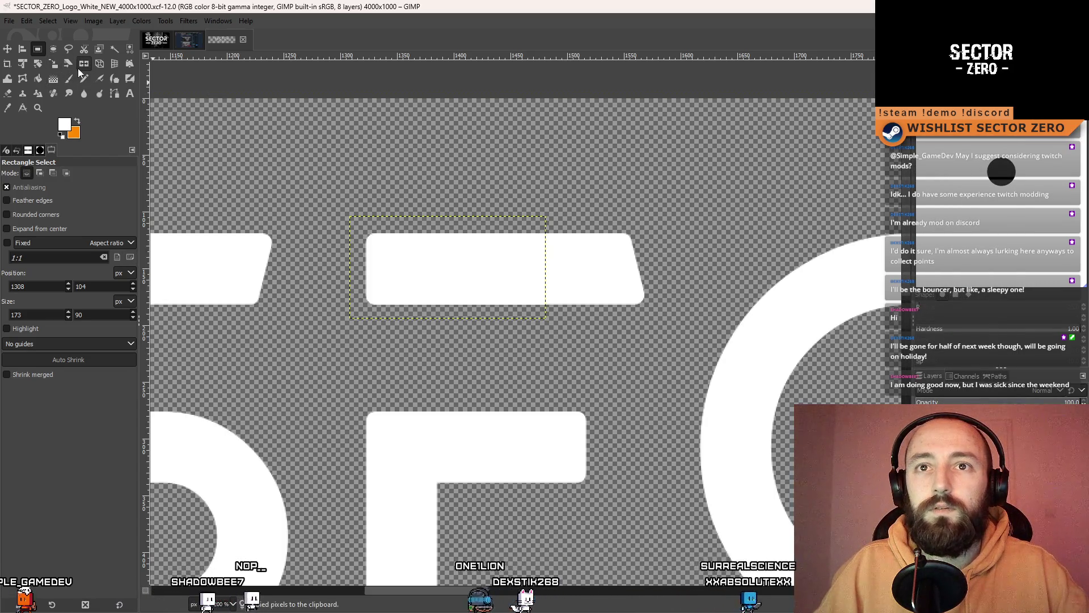
{"action": "left_click", "coordinate": [38, 64]}
{"action": "mouse_move", "coordinate": [535, 263]}
{"action": "left_mouse_down"}
{"action": "mouse_move", "coordinate": [394, 389]}
{"action": "mouse_move", "coordinate": [458, 392]}
{"action": "left_mouse_up"}
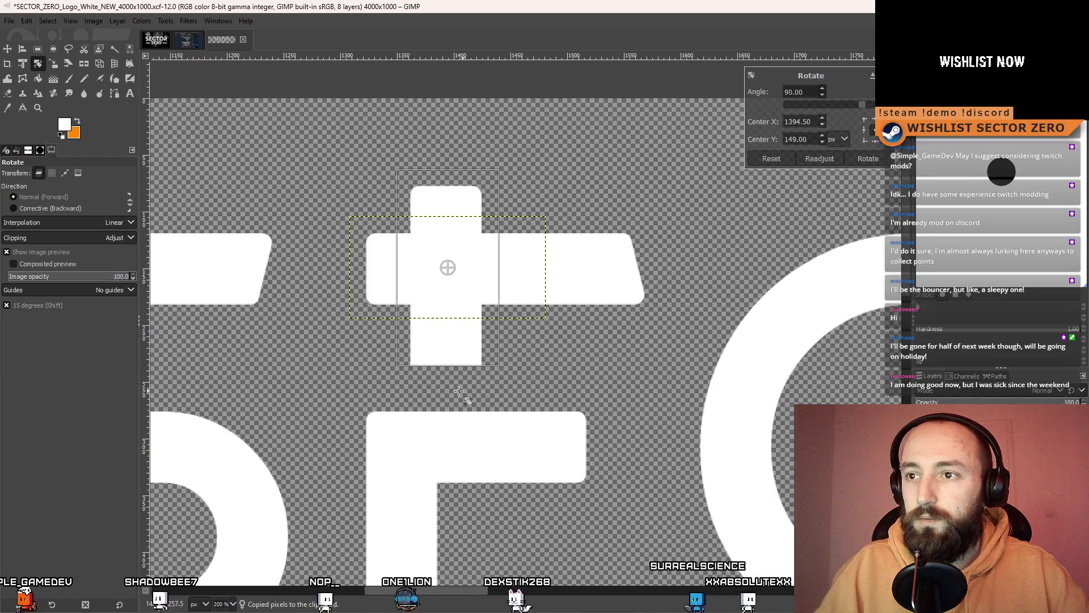
{"action": "left_click", "coordinate": [875, 161]}
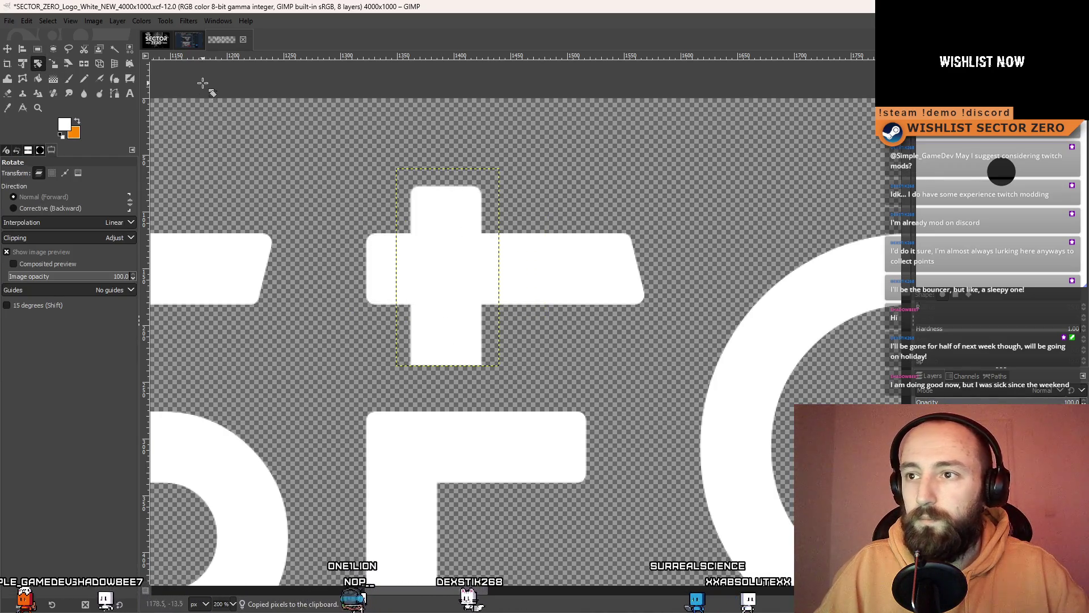
{"action": "left_click", "coordinate": [8, 49]}
{"action": "left_click_drag", "start_coordinate": [459, 227], "coordinate": [414, 369]}
{"action": "scroll", "coordinate": [543, 215], "scroll_direction": "down", "scroll_amount": 5}
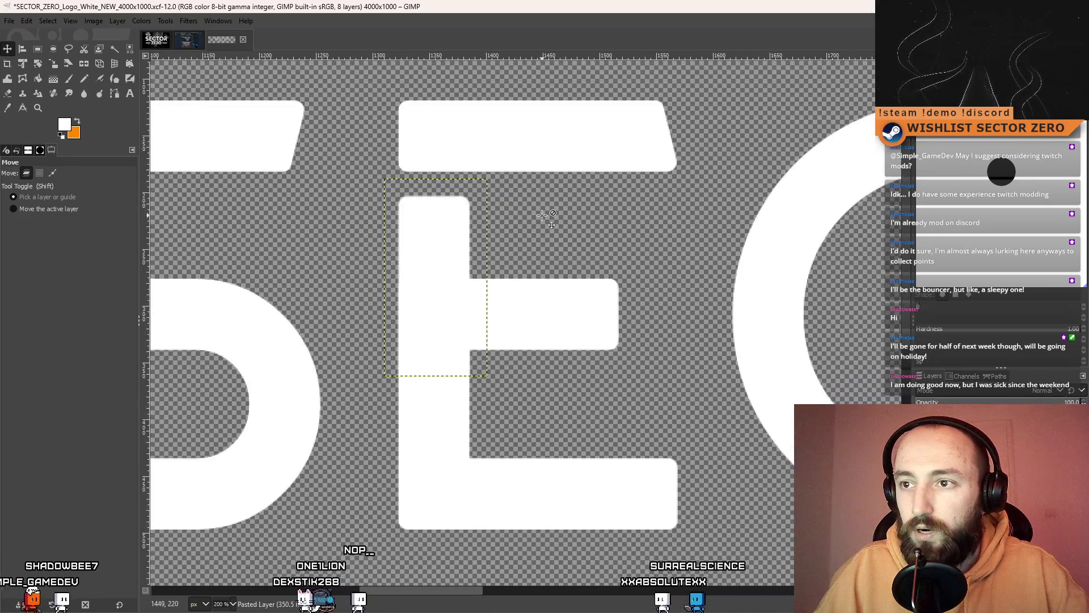
{"action": "key", "text": "ctrl+z"}
{"action": "key", "text": "ctrl+z"}
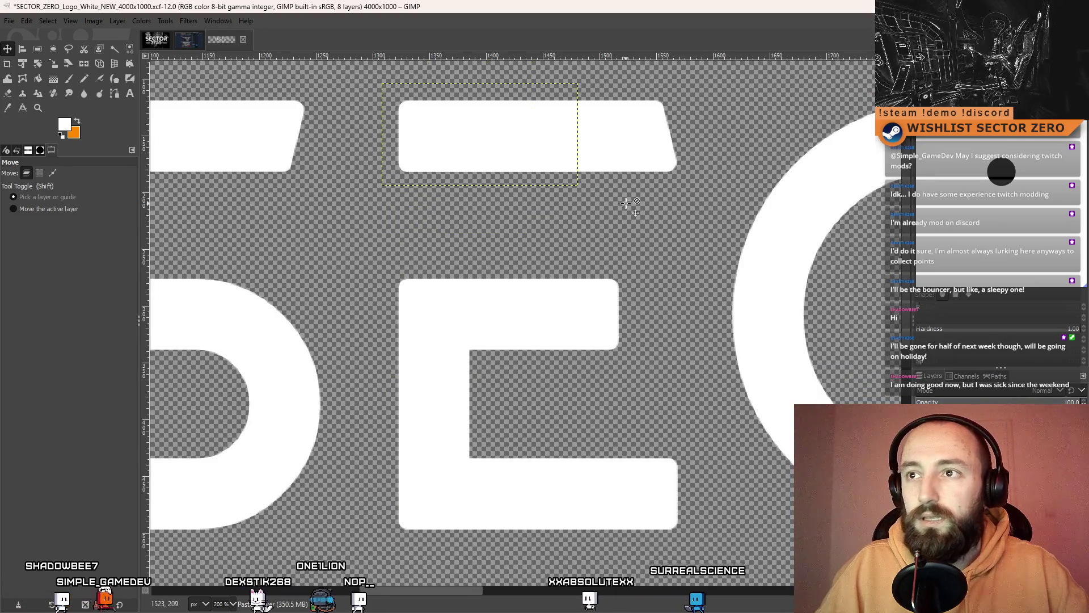
{"action": "scroll", "coordinate": [625, 321], "scroll_direction": "up", "scroll_amount": 3}
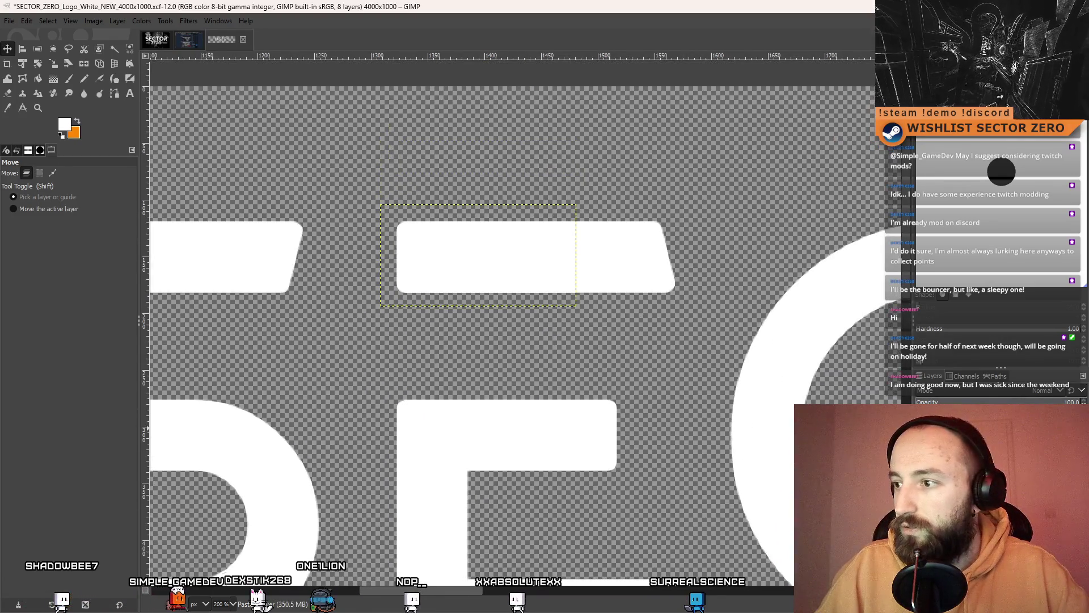
{"action": "mouse_move", "coordinate": [454, 244]}
{"action": "left_mouse_down"}
{"action": "mouse_move", "coordinate": [443, 346]}
{"action": "mouse_move", "coordinate": [437, 335]}
{"action": "left_mouse_up"}
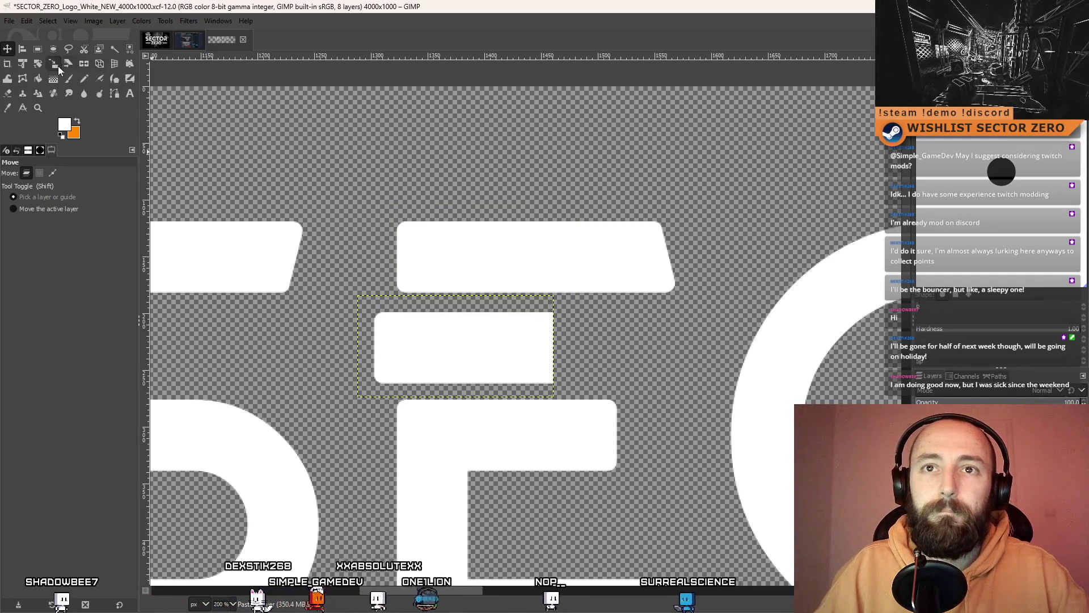
- Rotate the bar piece 90° with Cubic interpolation and move it up into the E's left stem
{"action": "left_click", "coordinate": [39, 64]}
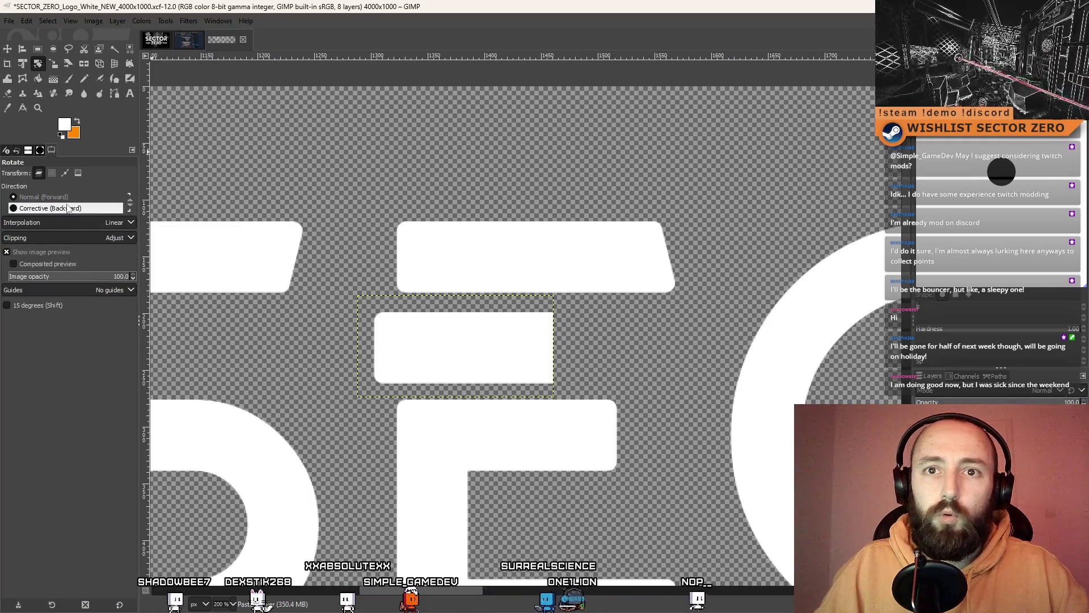
{"action": "left_click", "coordinate": [117, 224]}
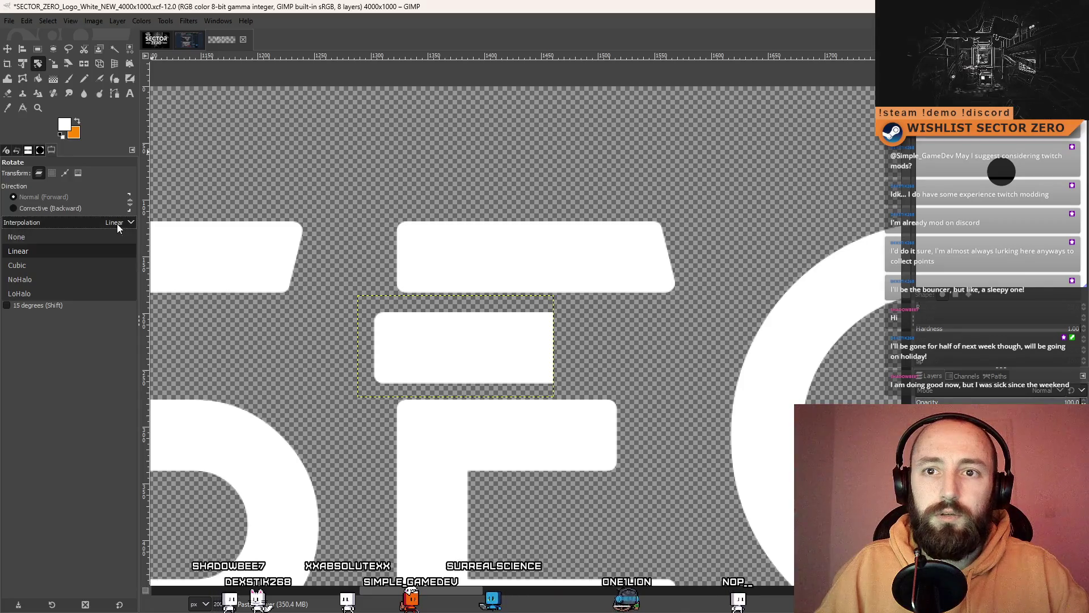
{"action": "left_click", "coordinate": [92, 265]}
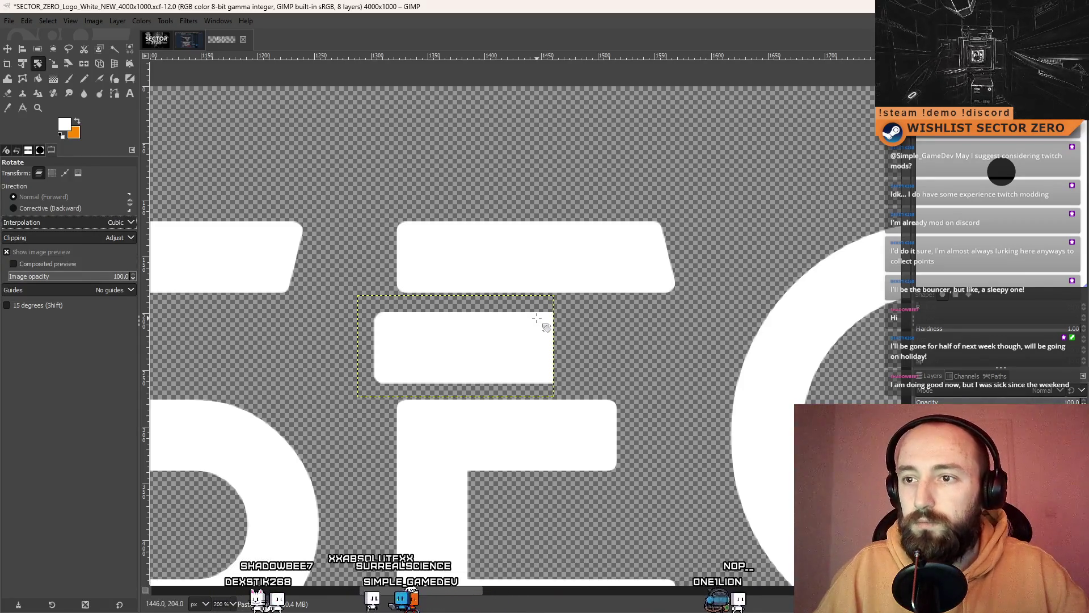
{"action": "left_click_drag", "start_coordinate": [537, 319], "coordinate": [486, 440]}
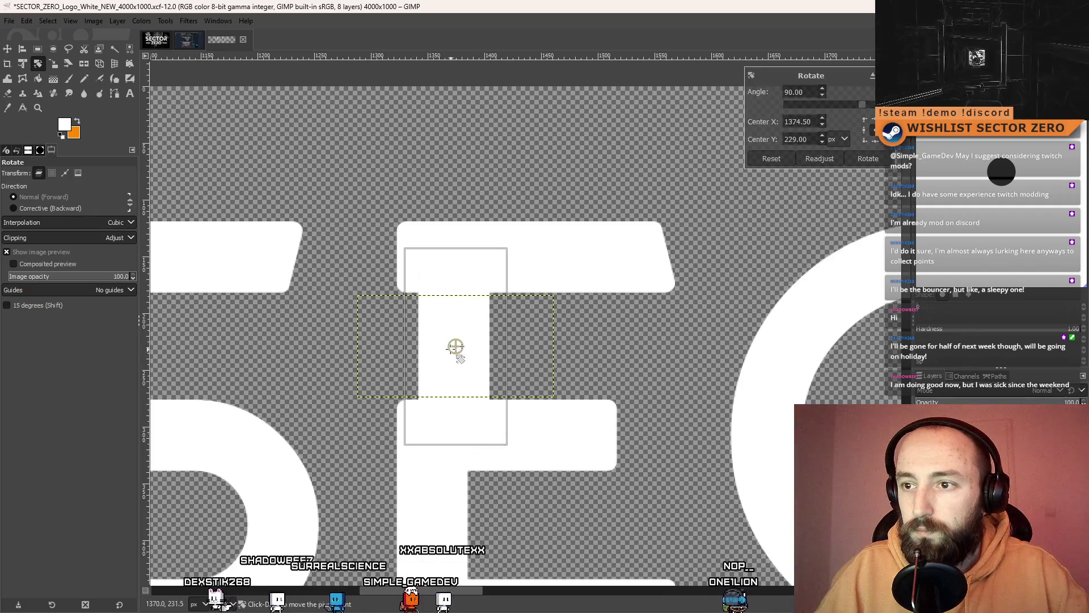
{"action": "left_click", "coordinate": [875, 161]}
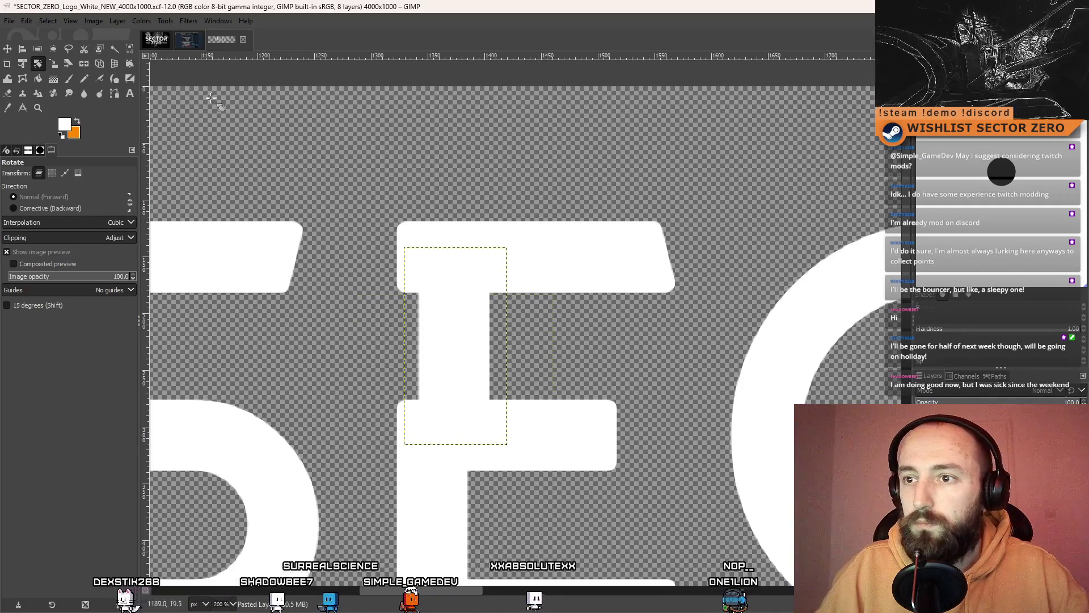
{"action": "left_click", "coordinate": [7, 49]}
{"action": "left_click_drag", "start_coordinate": [460, 341], "coordinate": [438, 410]}
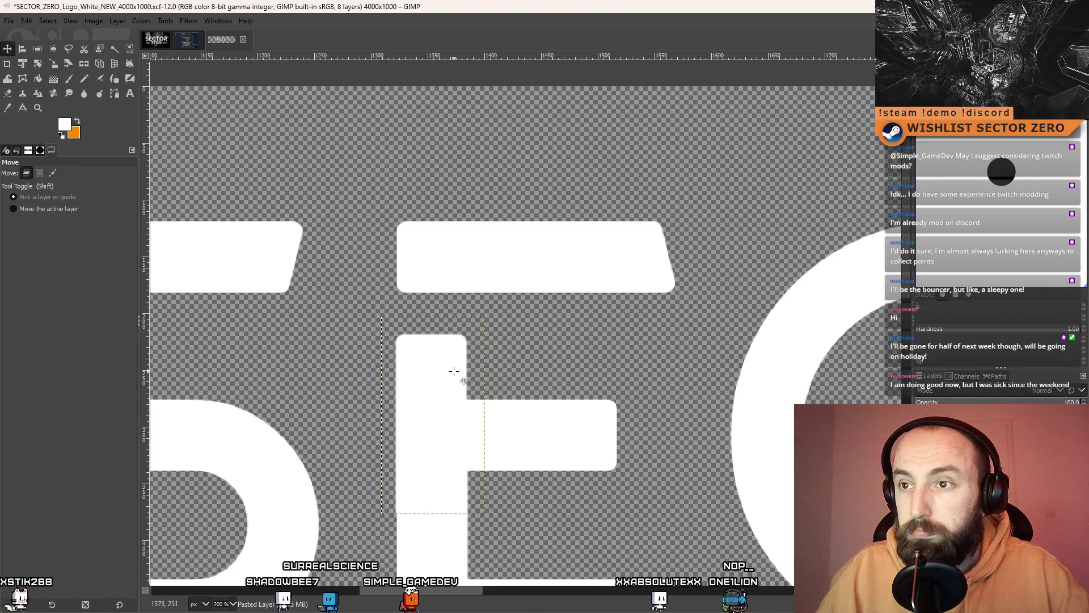
{"action": "mouse_move", "coordinate": [454, 371]}
{"action": "left_mouse_down"}
{"action": "mouse_move", "coordinate": [452, 333]}
{"action": "mouse_move", "coordinate": [482, 338]}
{"action": "mouse_move", "coordinate": [451, 335]}
{"action": "left_mouse_up"}
- Zoom out to check the repaired E, set Move to layers, and activate the ZERO copy layer
{"action": "key", "text": "1"}
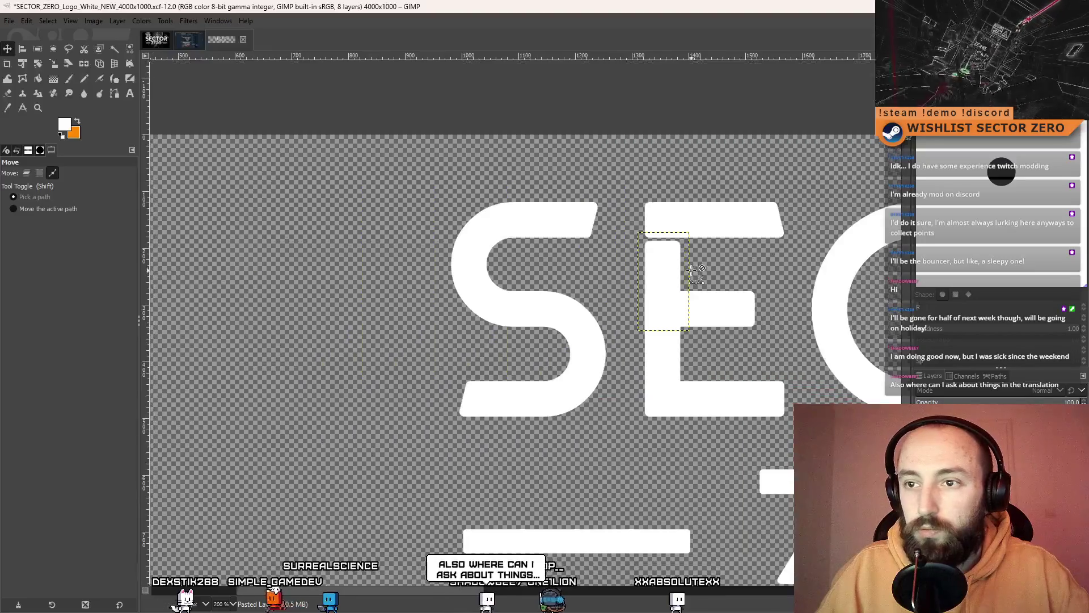
{"action": "scroll", "coordinate": [691, 269], "scroll_direction": "right", "scroll_amount": 5}
{"action": "scroll", "coordinate": [485, 258], "scroll_direction": "down", "scroll_amount": 2}
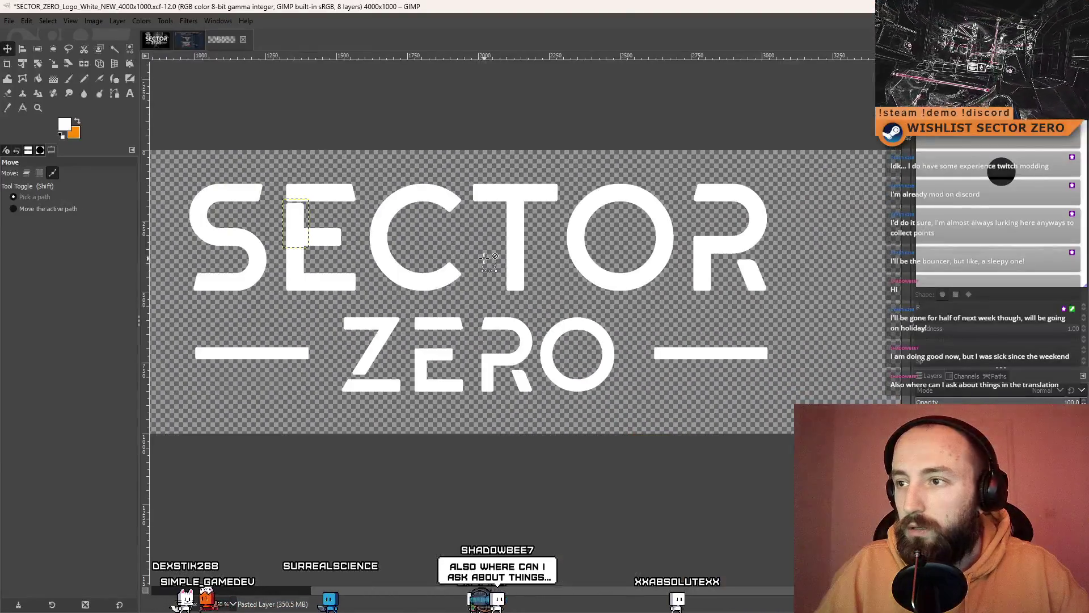
{"action": "scroll", "coordinate": [485, 258], "scroll_direction": "up", "scroll_amount": 1}
{"action": "scroll", "coordinate": [431, 258], "scroll_direction": "left", "scroll_amount": 2}
{"action": "scroll", "coordinate": [395, 258], "scroll_direction": "up", "scroll_amount": 1}
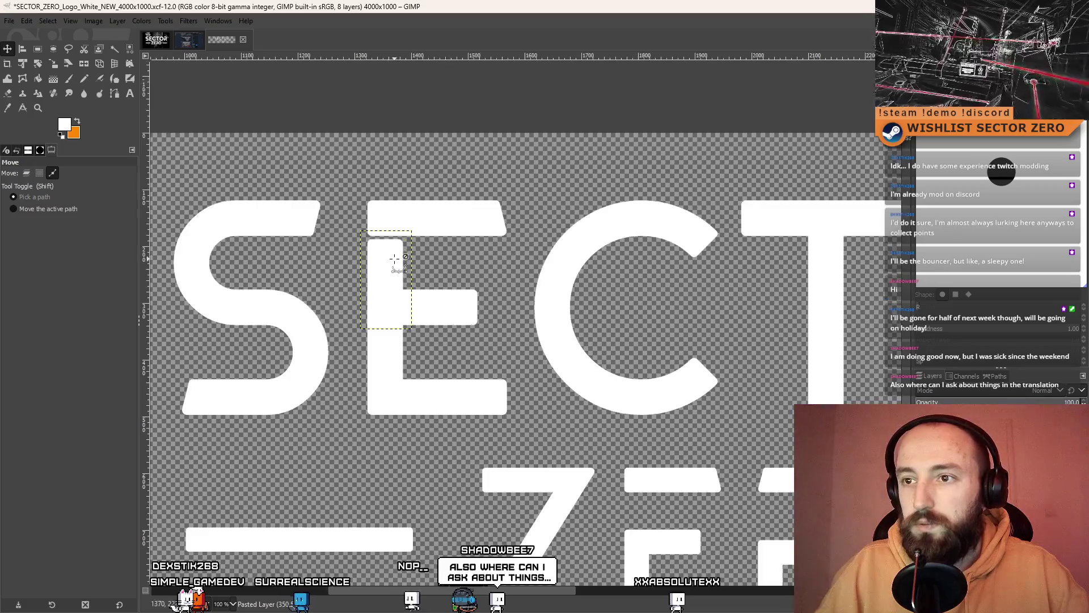
{"action": "key", "text": "m"}
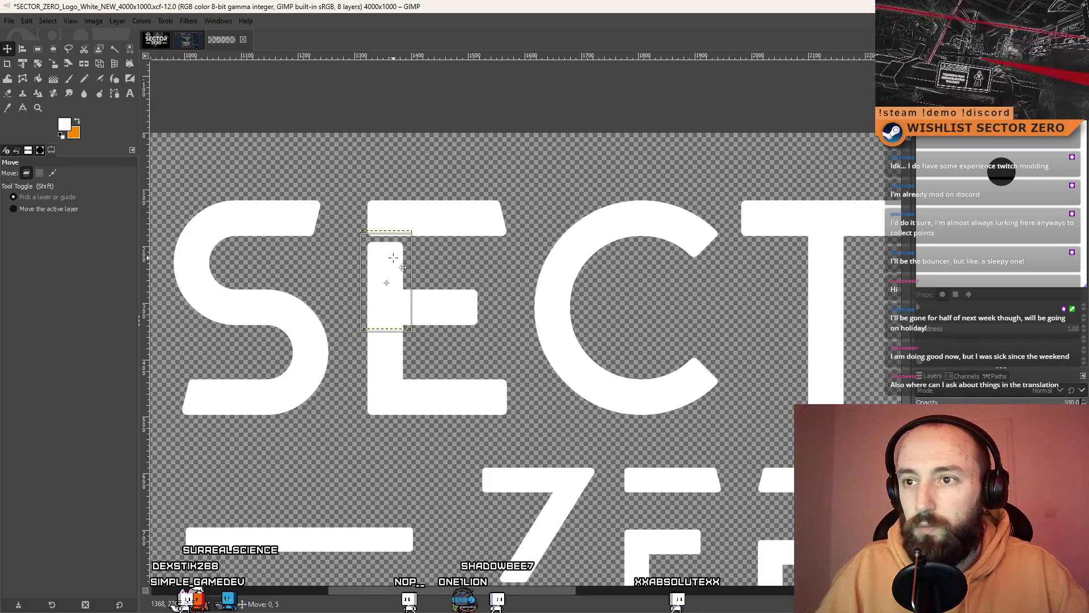
{"action": "scroll", "coordinate": [500, 276], "scroll_direction": "down", "scroll_amount": 2}
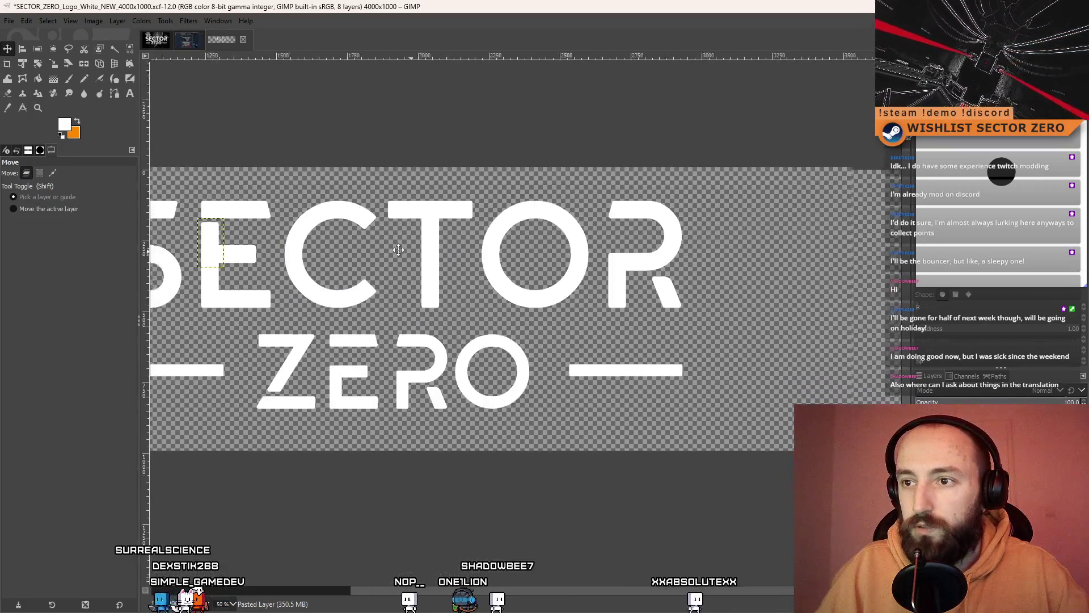
{"action": "scroll", "coordinate": [543, 257], "scroll_direction": "left", "scroll_amount": 3}
{"action": "scroll", "coordinate": [544, 257], "scroll_direction": "up", "scroll_amount": 3}
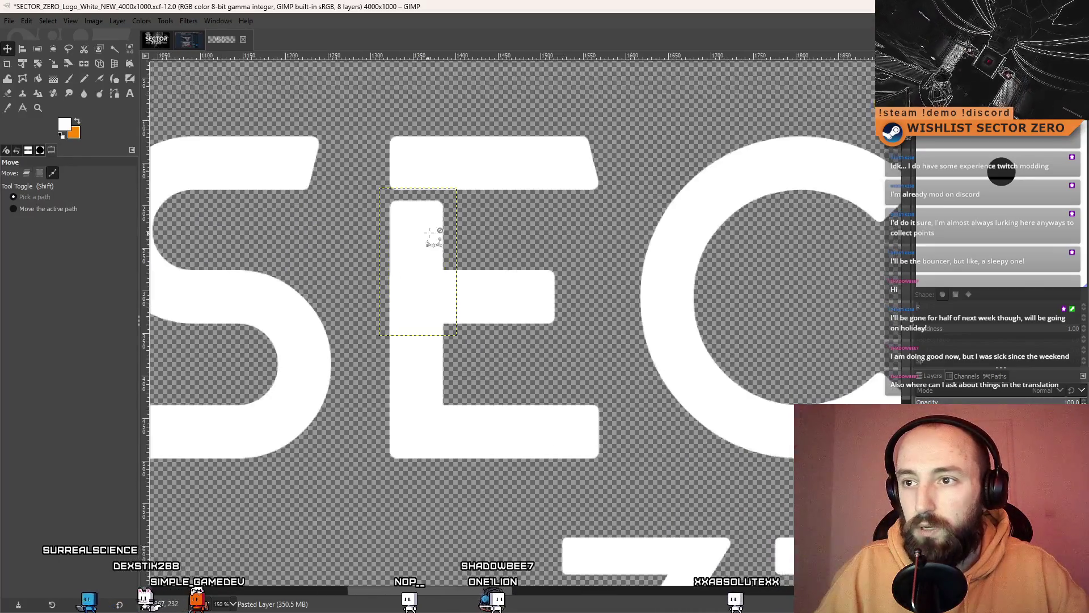
{"action": "scroll", "coordinate": [533, 243], "scroll_direction": "down", "scroll_amount": 6}
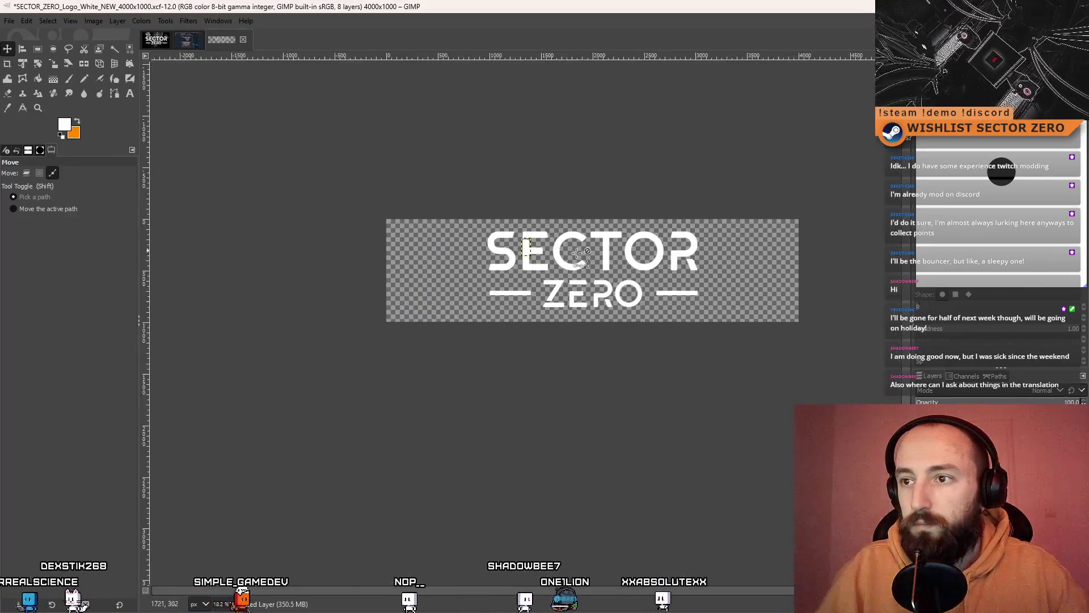
{"action": "scroll", "coordinate": [533, 243], "scroll_direction": "up", "scroll_amount": 2}
{"action": "left_click", "coordinate": [456, 282]}
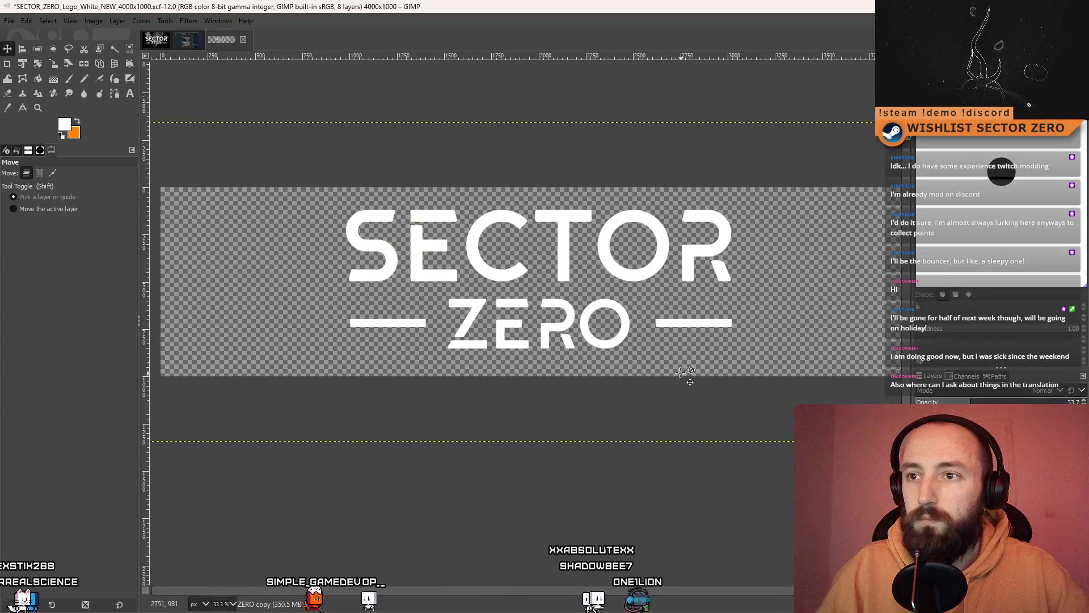
{"action": "scroll", "coordinate": [457, 282], "scroll_direction": "right", "scroll_amount": 2}
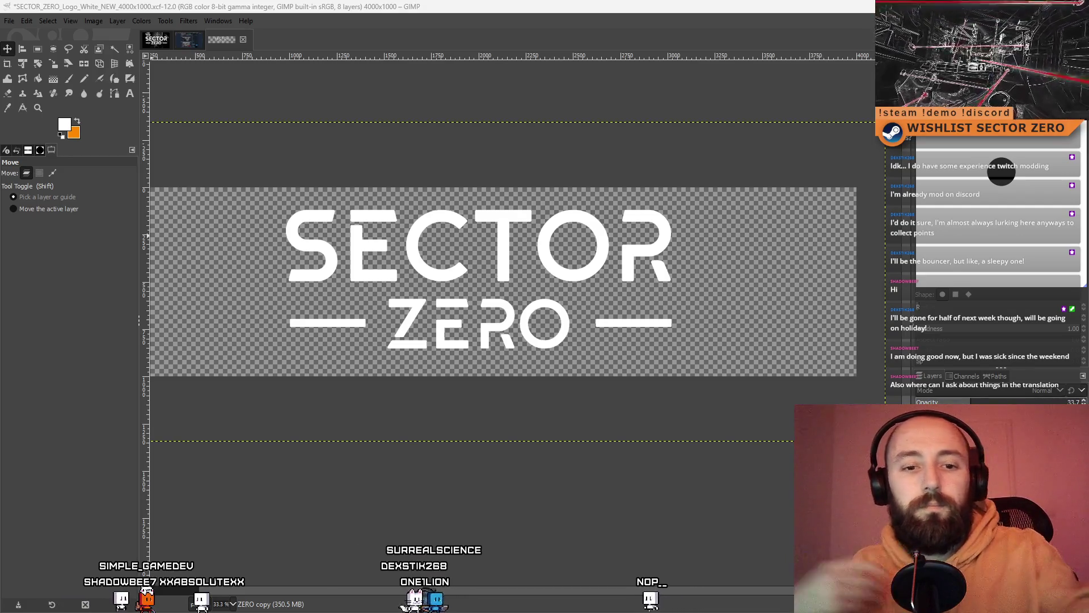
{"action": "scroll", "coordinate": [584, 264], "scroll_direction": "left", "scroll_amount": 2}
{"action": "scroll", "coordinate": [585, 264], "scroll_direction": "up", "scroll_amount": 1}
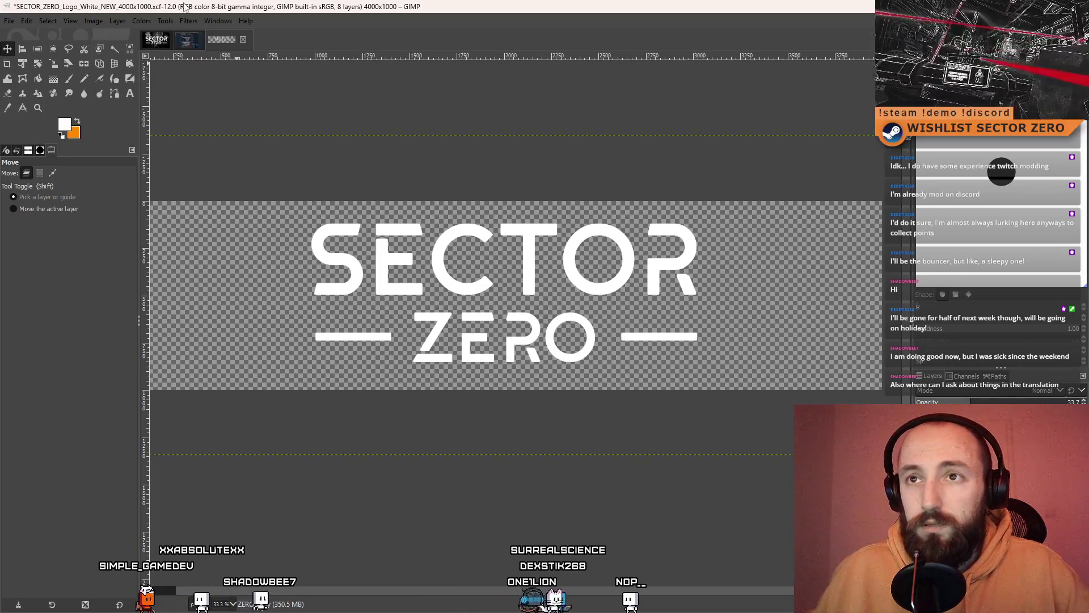
{"action": "left_click", "coordinate": [148, 41]}
{"action": "scroll", "coordinate": [568, 276], "scroll_direction": "down", "scroll_amount": 3}
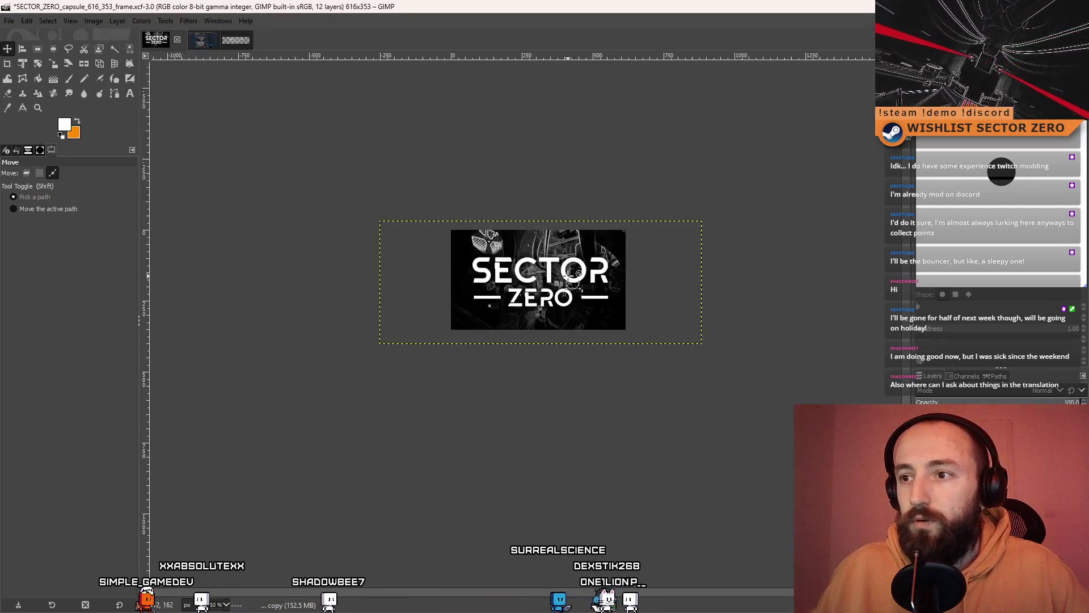
{"action": "scroll", "coordinate": [571, 277], "scroll_direction": "up", "scroll_amount": 2}
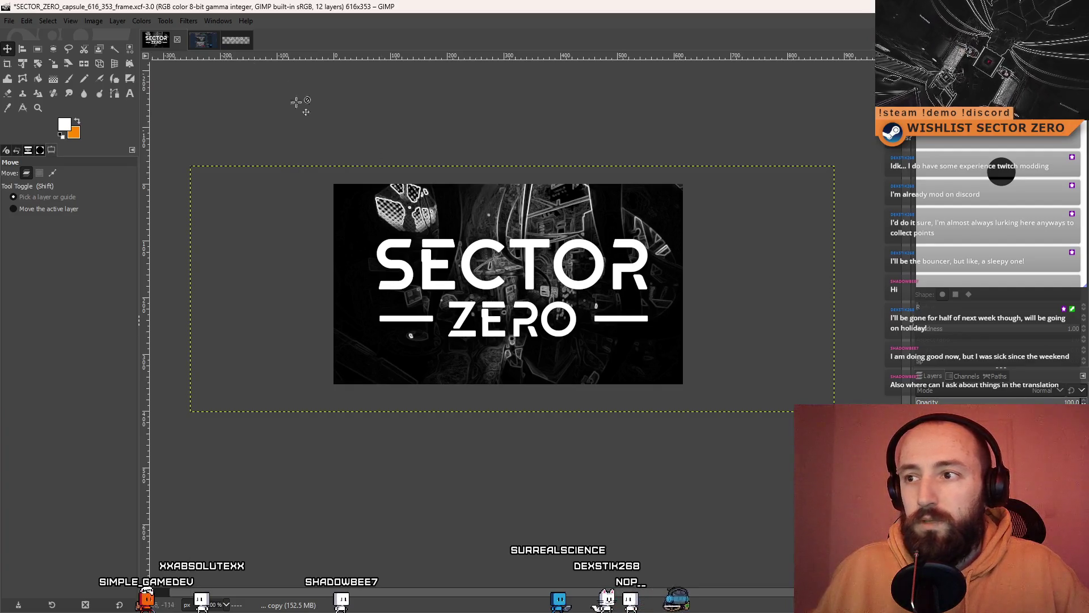
{"action": "left_click", "coordinate": [194, 46]}
{"action": "left_click", "coordinate": [154, 43]}
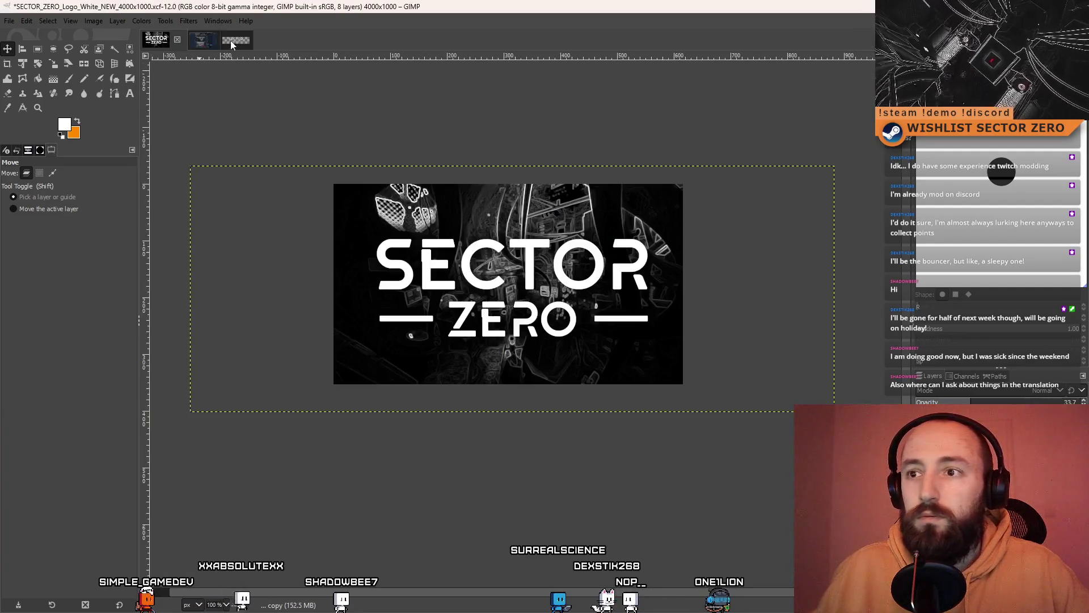
{"action": "left_click", "coordinate": [234, 40]}
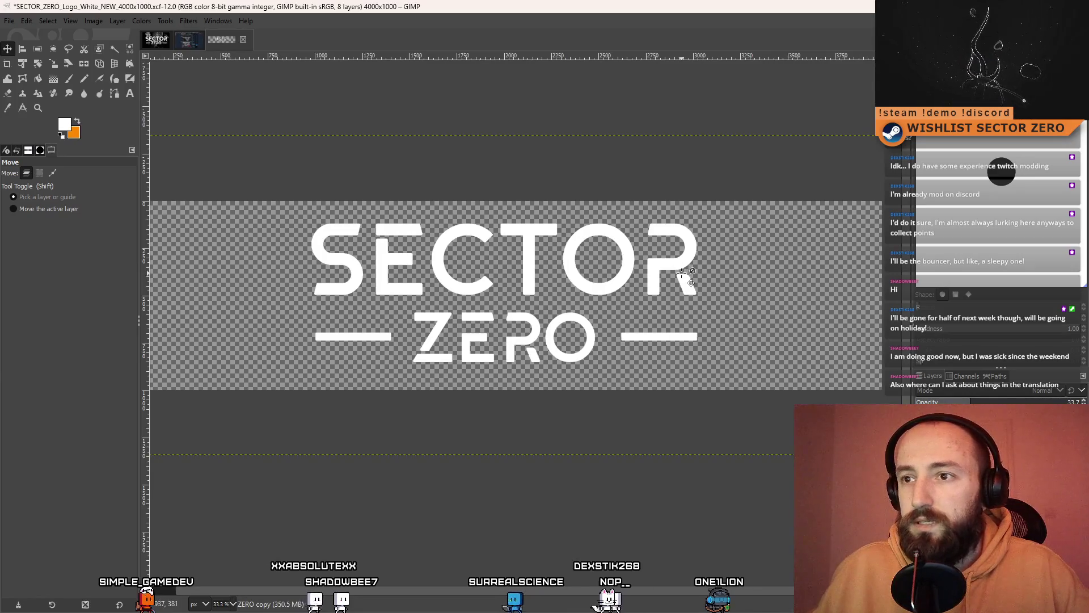
{"action": "left_click", "coordinate": [156, 39]}
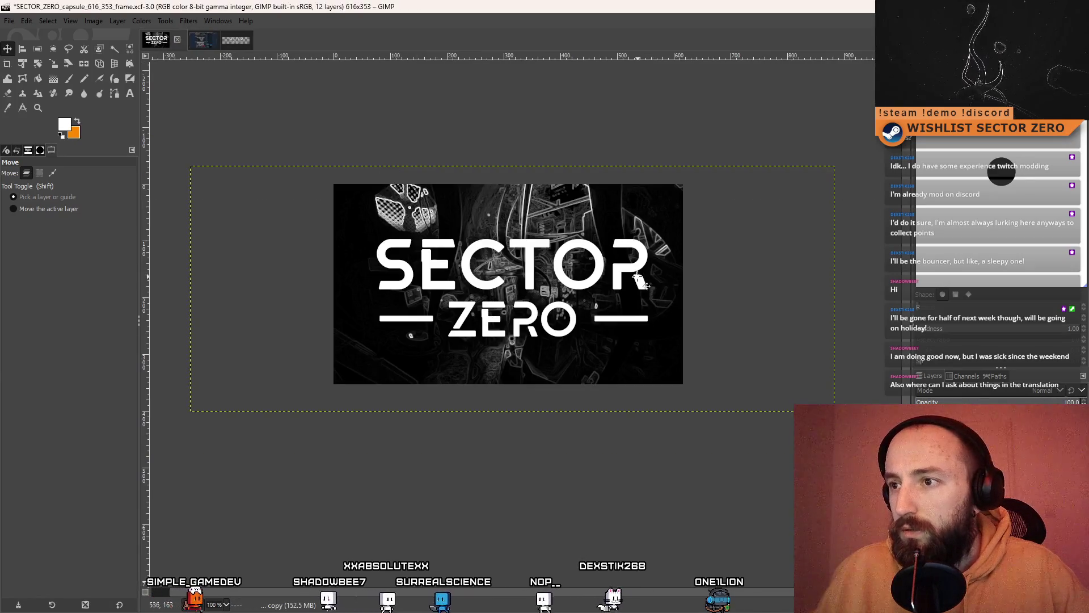
{"action": "left_click", "coordinate": [210, 43]}
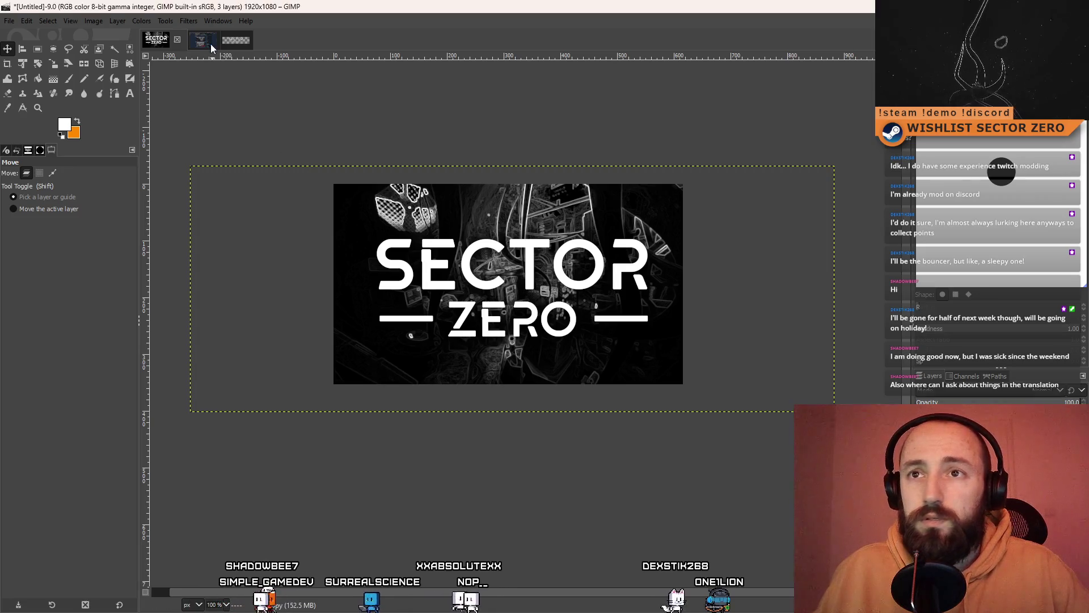
{"action": "left_click", "coordinate": [236, 42]}
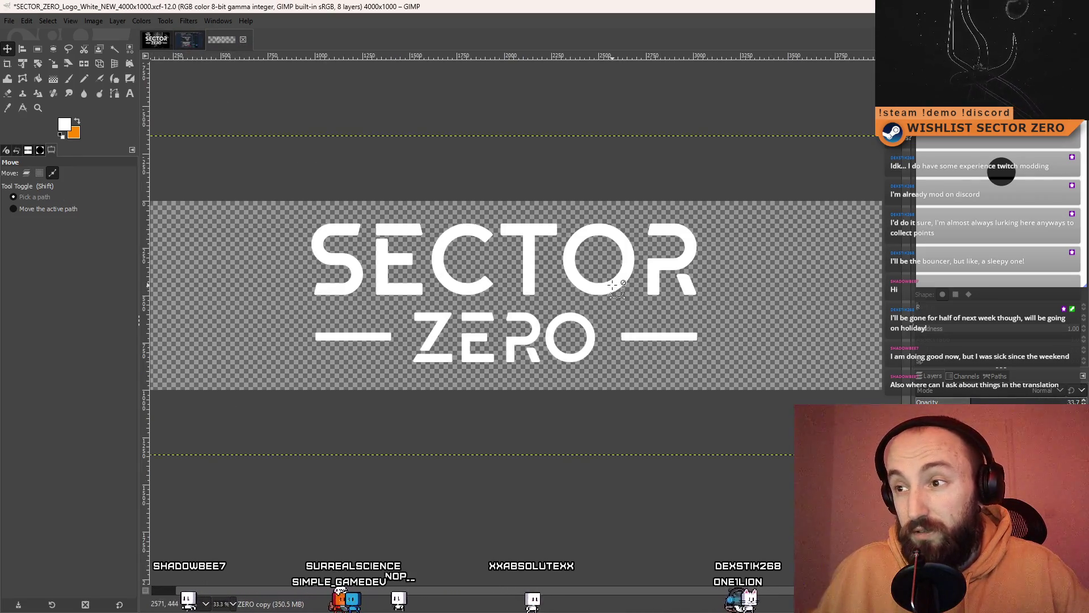
- Zoom in and nudge the E's vertical piece down a few pixels
{"action": "scroll", "coordinate": [689, 266], "scroll_direction": "up", "scroll_amount": 5}
{"action": "scroll", "coordinate": [475, 252], "scroll_direction": "down", "scroll_amount": 4}
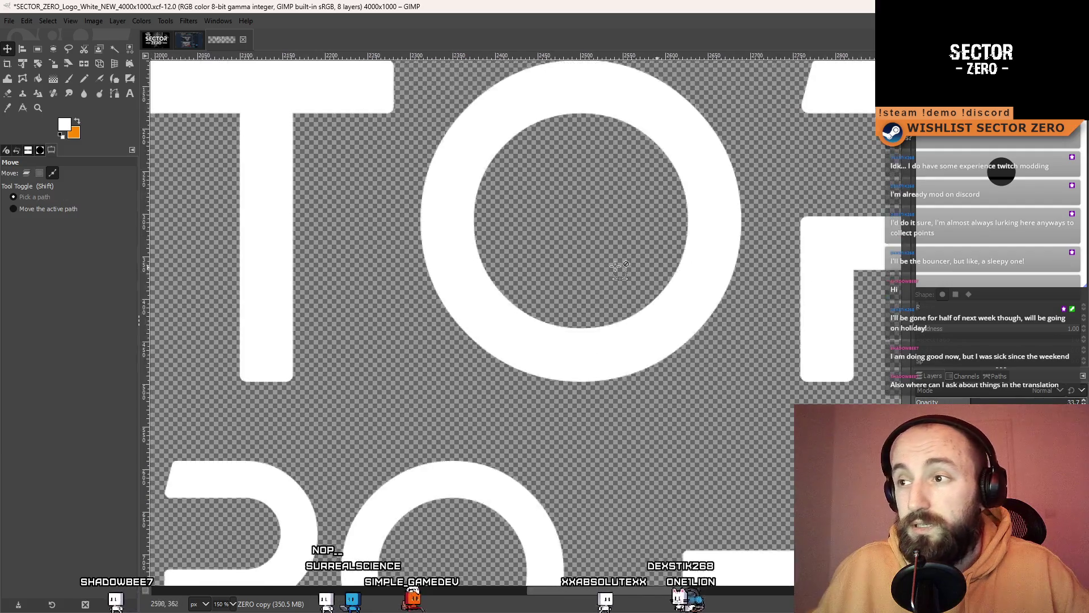
{"action": "scroll", "coordinate": [476, 253], "scroll_direction": "up", "scroll_amount": 2}
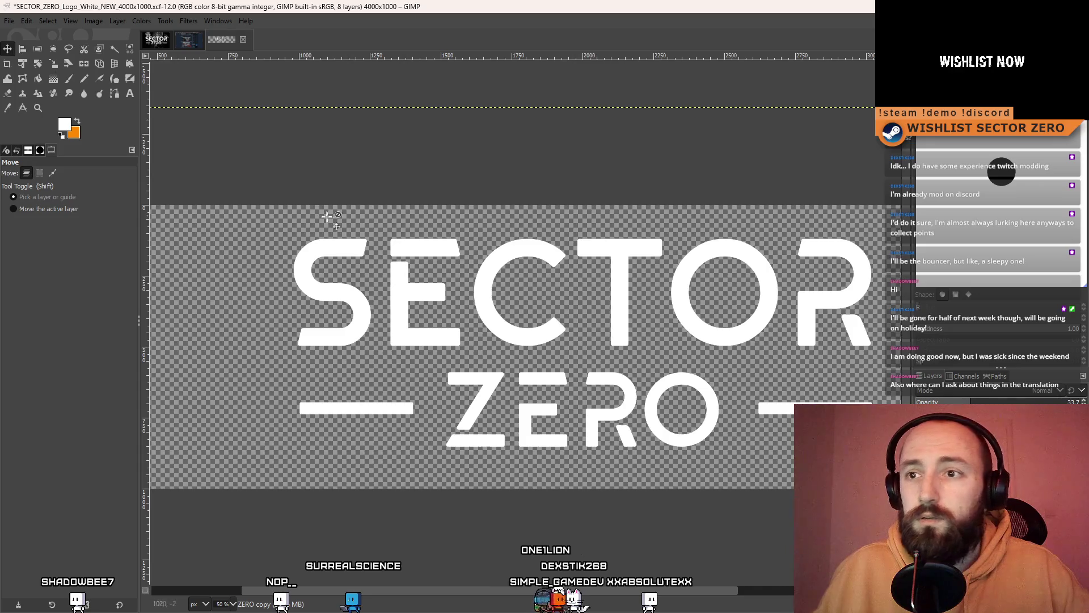
{"action": "scroll", "coordinate": [519, 342], "scroll_direction": "up", "scroll_amount": 3}
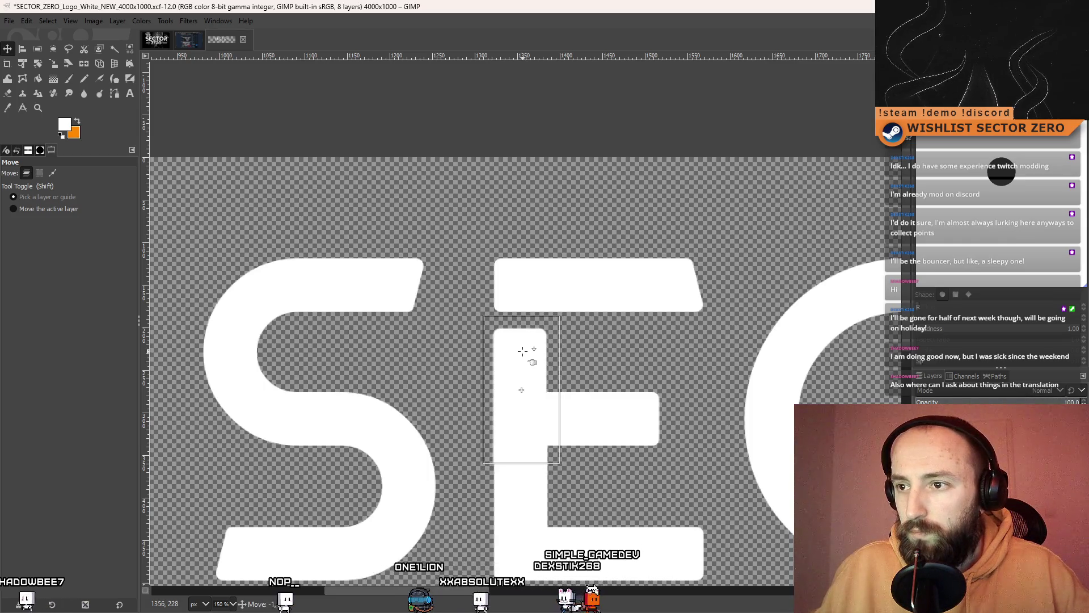
{"action": "left_click_drag", "start_coordinate": [523, 352], "coordinate": [523, 356]}
- Pan over to the R's inner gap and switch to Rectangle Select
{"action": "scroll", "coordinate": [523, 356], "scroll_direction": "down", "scroll_amount": 4}
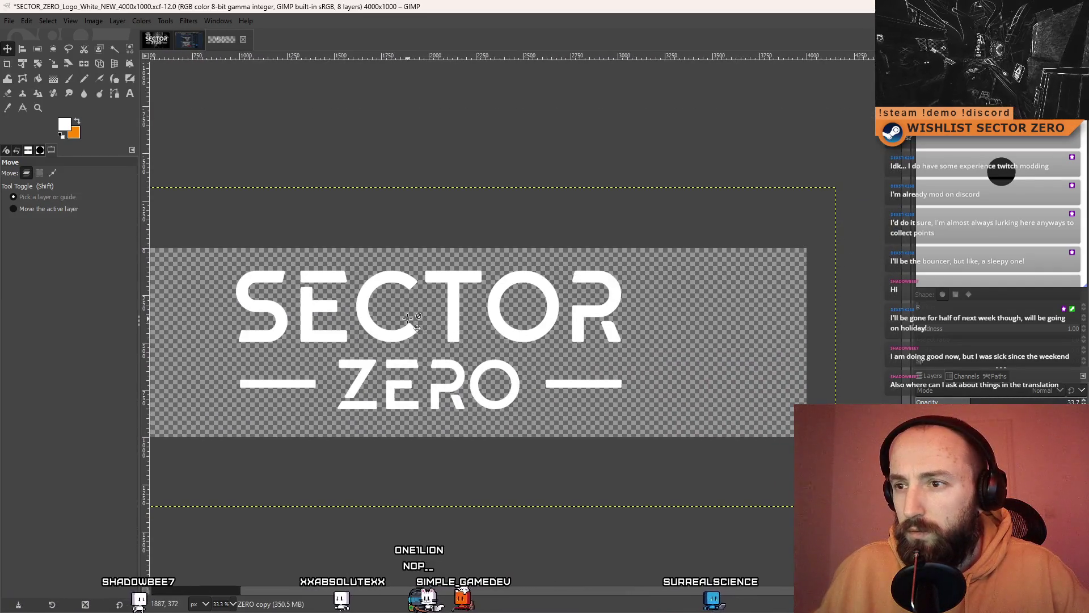
{"action": "scroll", "coordinate": [431, 318], "scroll_direction": "left", "scroll_amount": 3}
{"action": "scroll", "coordinate": [448, 314], "scroll_direction": "up", "scroll_amount": 1}
{"action": "scroll", "coordinate": [537, 355], "scroll_direction": "down", "scroll_amount": 3}
{"action": "scroll", "coordinate": [516, 282], "scroll_direction": "right", "scroll_amount": 2}
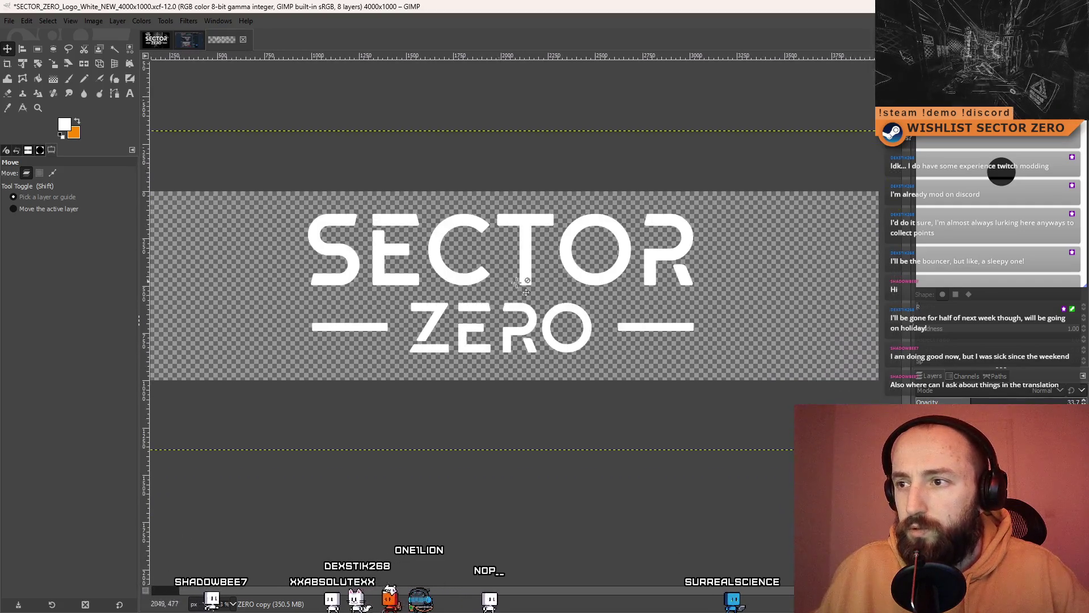
{"action": "scroll", "coordinate": [692, 261], "scroll_direction": "up", "scroll_amount": 7}
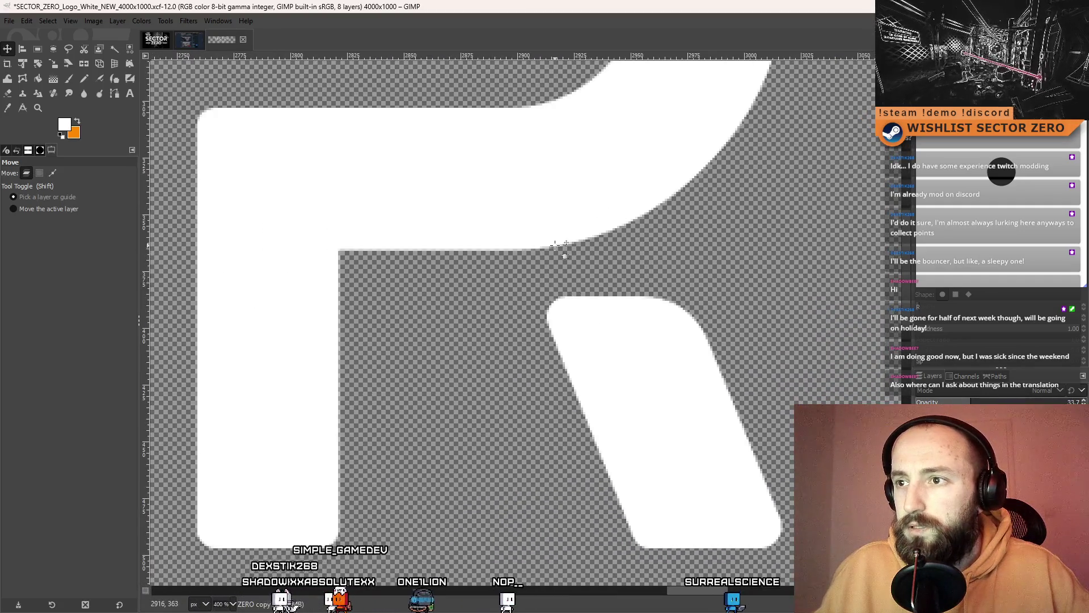
{"action": "key", "text": "r"}
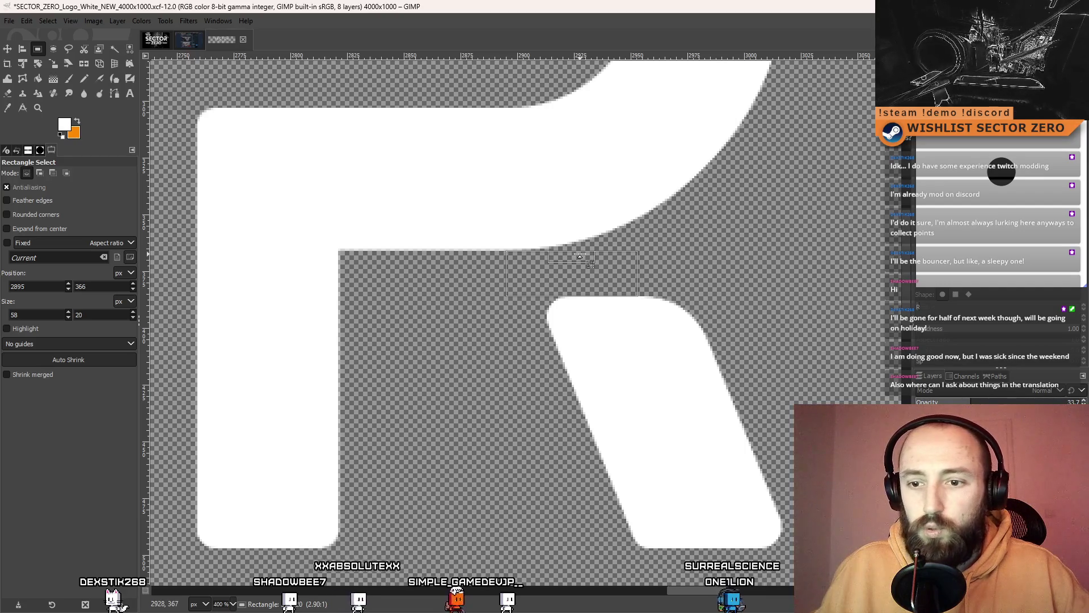
- Carry the 58×20 selection over to the E and line it up with the gap under its top bar
{"action": "scroll", "coordinate": [569, 267], "scroll_direction": "down", "scroll_amount": 5}
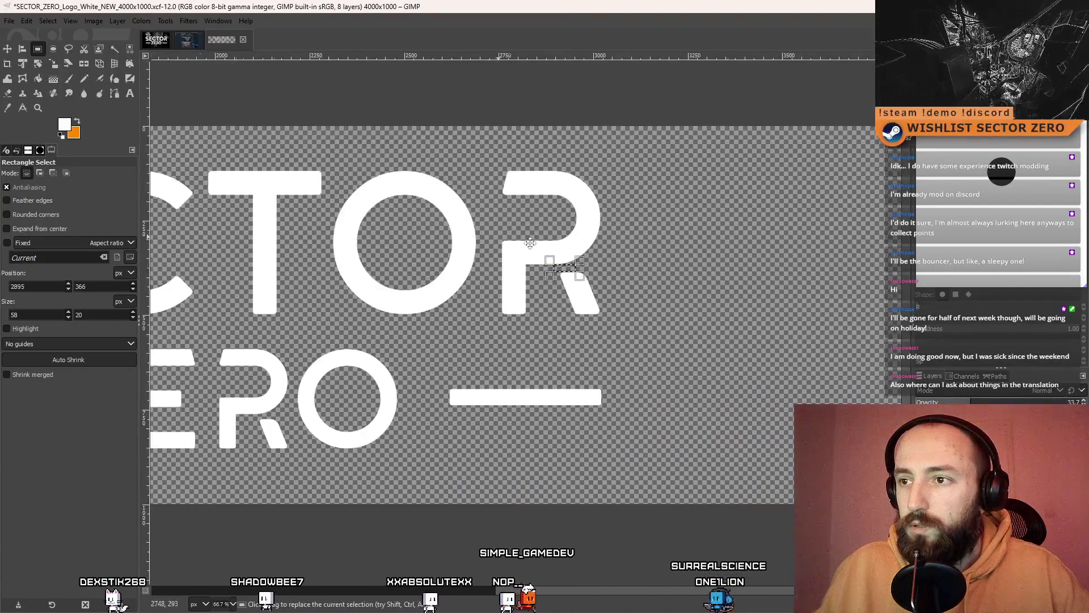
{"action": "scroll", "coordinate": [327, 255], "scroll_direction": "up", "scroll_amount": 2}
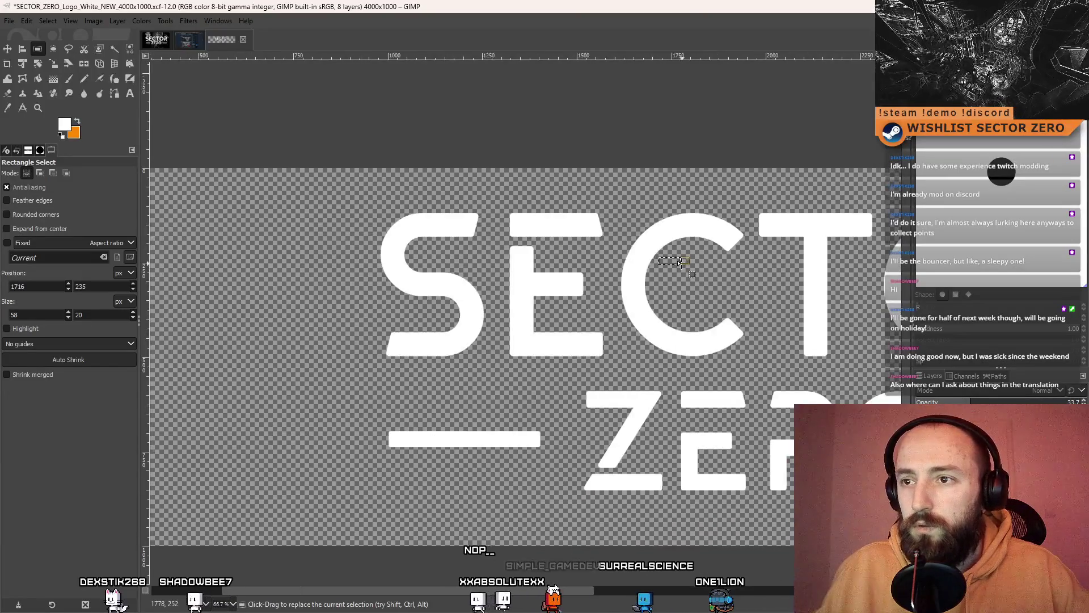
{"action": "mouse_move", "coordinate": [669, 257]}
{"action": "left_mouse_down"}
{"action": "mouse_move", "coordinate": [425, 243]}
{"action": "mouse_move", "coordinate": [341, 215]}
{"action": "left_mouse_up"}
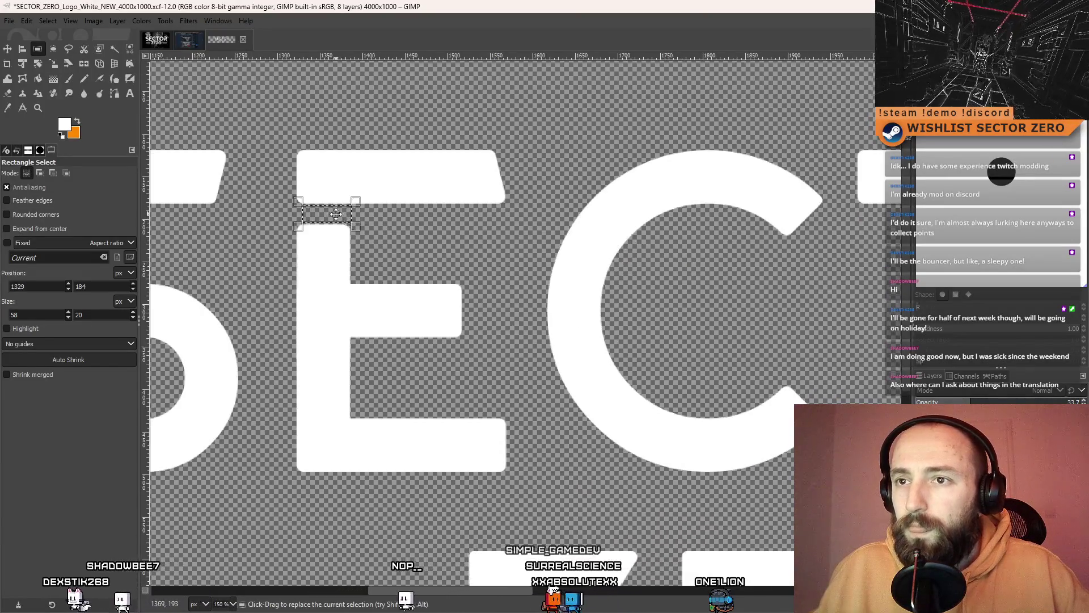
{"action": "scroll", "coordinate": [336, 214], "scroll_direction": "up", "scroll_amount": 6}
{"action": "left_click_drag", "start_coordinate": [513, 255], "coordinate": [482, 250]}
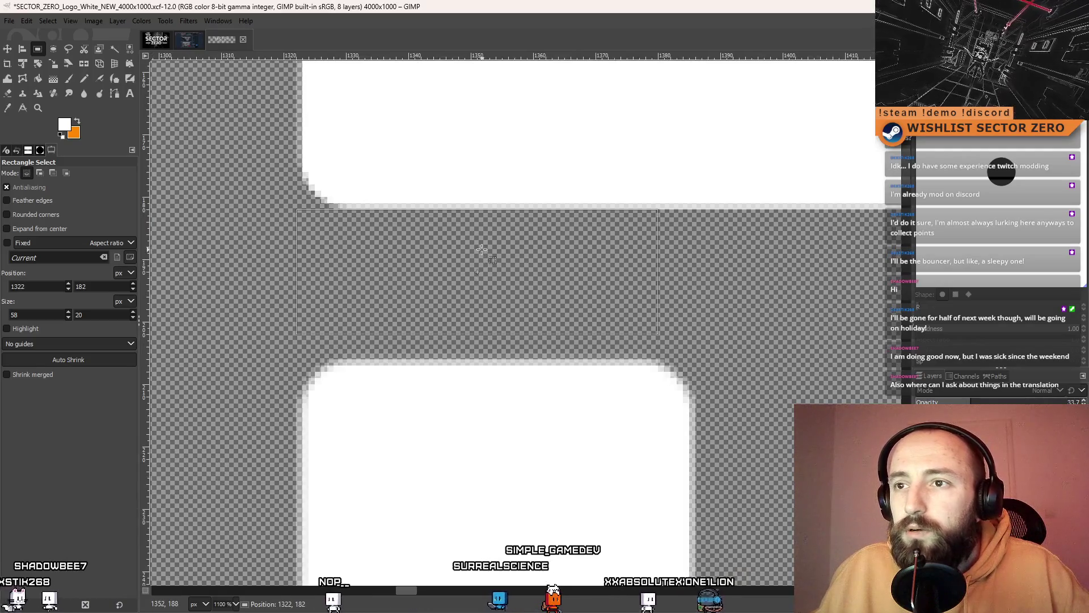
{"action": "scroll", "coordinate": [481, 250], "scroll_direction": "down", "scroll_amount": 3}
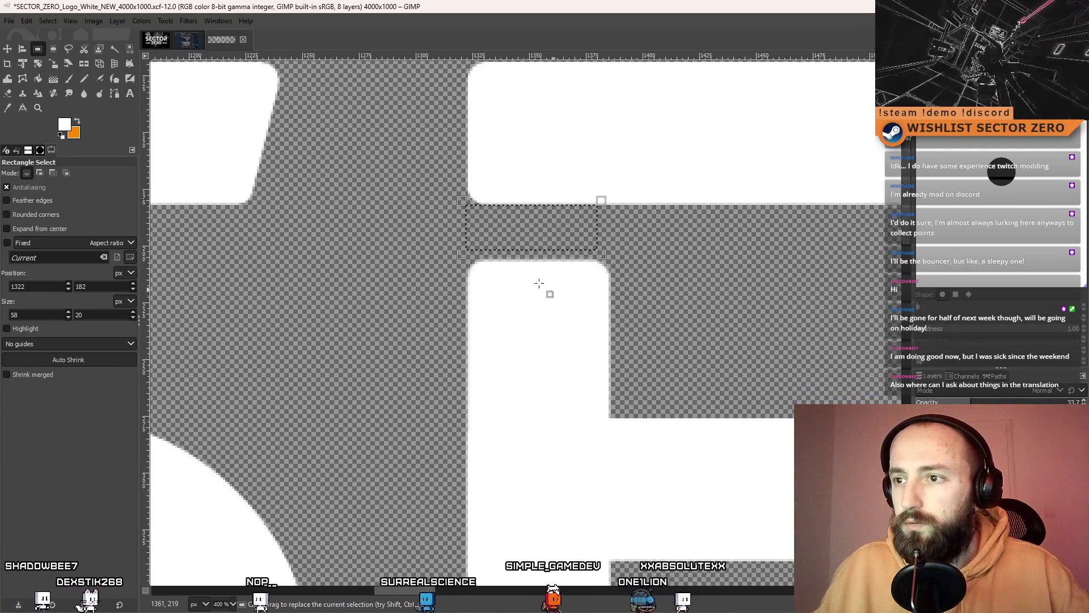
- Move the E's vertical piece slightly up and left so its gap matches the R's, then check at 100% zoom
{"action": "key", "text": "m"}
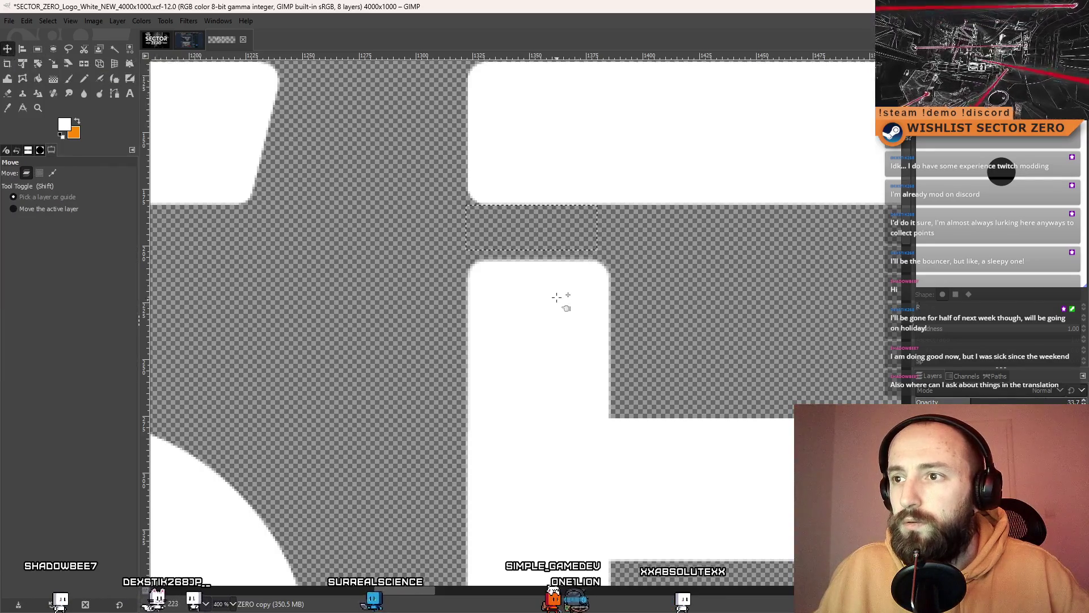
{"action": "left_click_drag", "start_coordinate": [557, 297], "coordinate": [550, 284]}
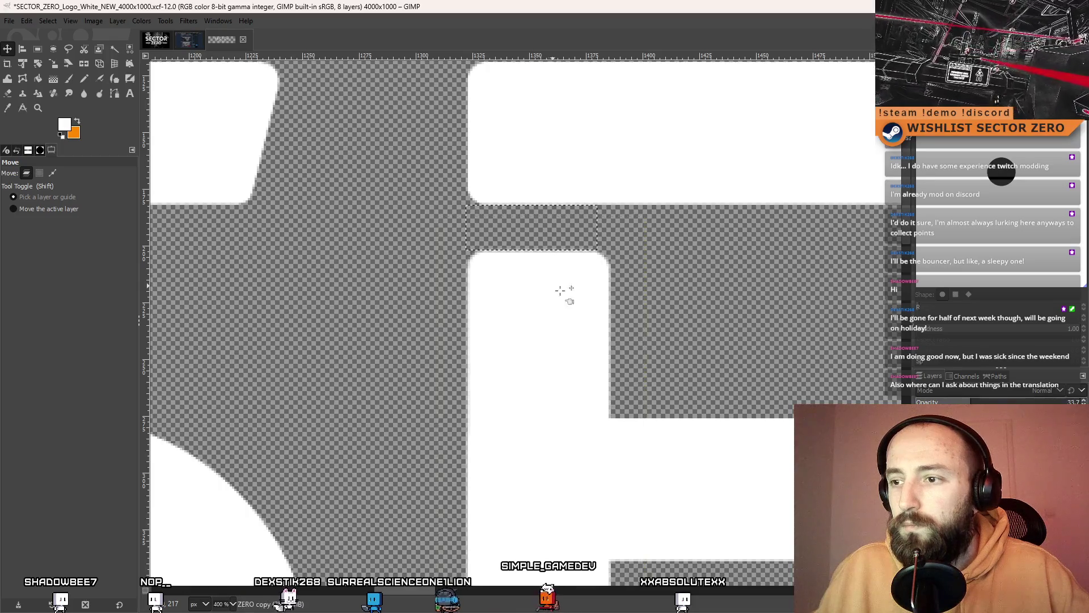
{"action": "scroll", "coordinate": [639, 202], "scroll_direction": "down", "scroll_amount": 5}
{"action": "scroll", "coordinate": [639, 202], "scroll_direction": "up", "scroll_amount": 5}
{"action": "scroll", "coordinate": [625, 255], "scroll_direction": "down", "scroll_amount": 5}
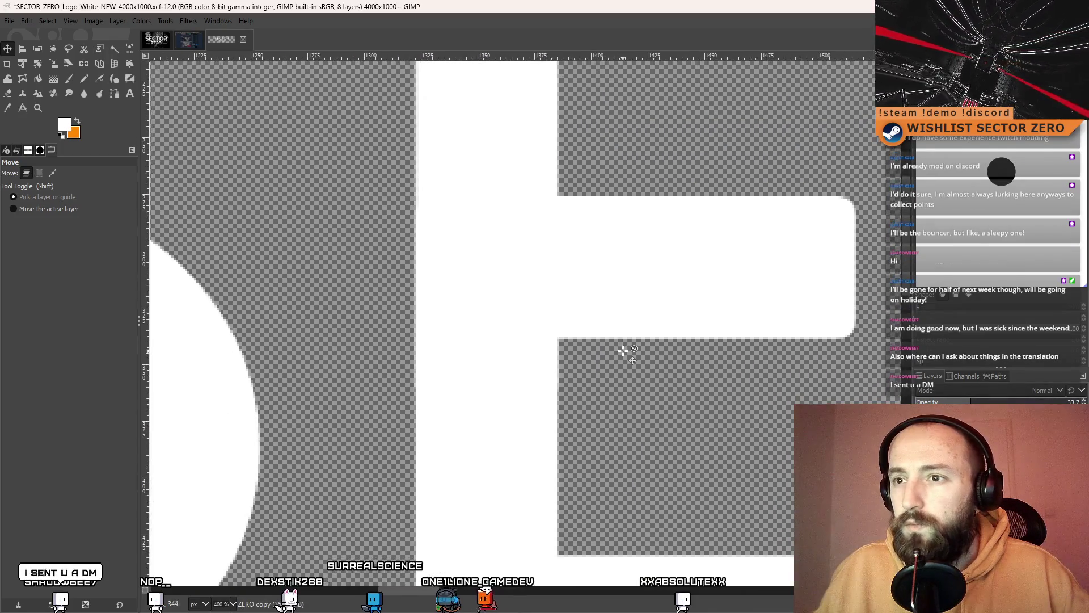
{"action": "key", "text": "1"}
{"action": "scroll", "coordinate": [618, 305], "scroll_direction": "down", "scroll_amount": 3}
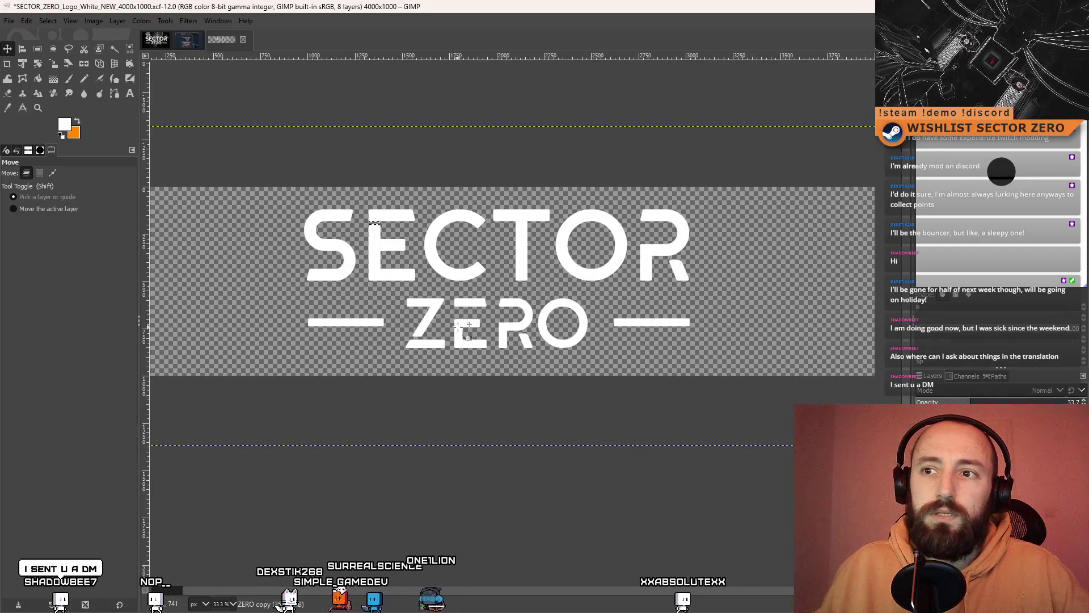
- Switch to Rectangle Select and bring the ZERO letters into view
{"action": "left_click", "coordinate": [36, 49]}
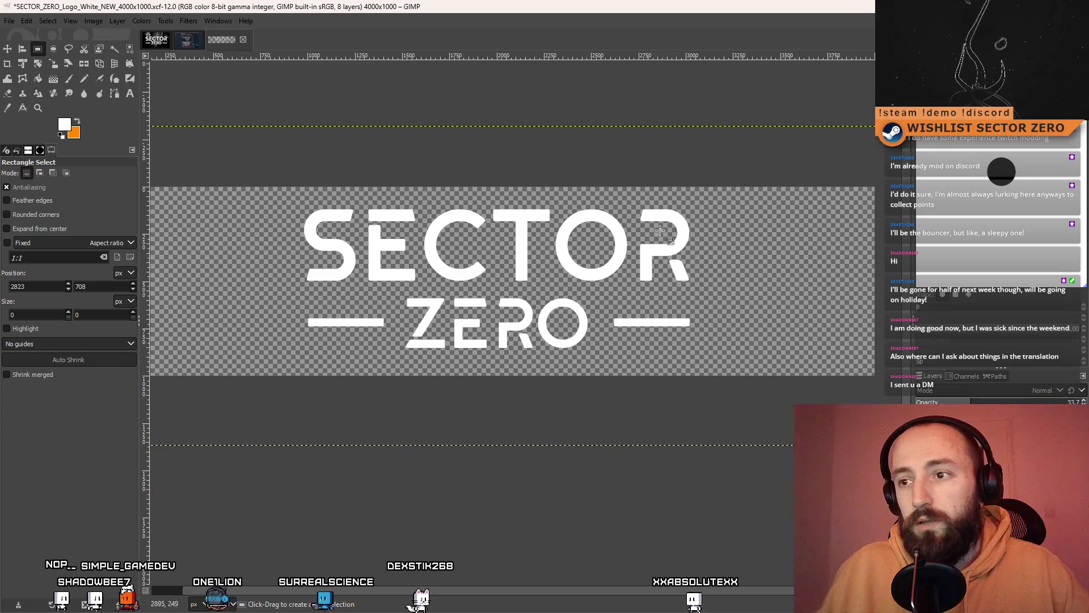
{"action": "scroll", "coordinate": [492, 332], "scroll_direction": "up", "scroll_amount": 5, "text": "ctrl"}
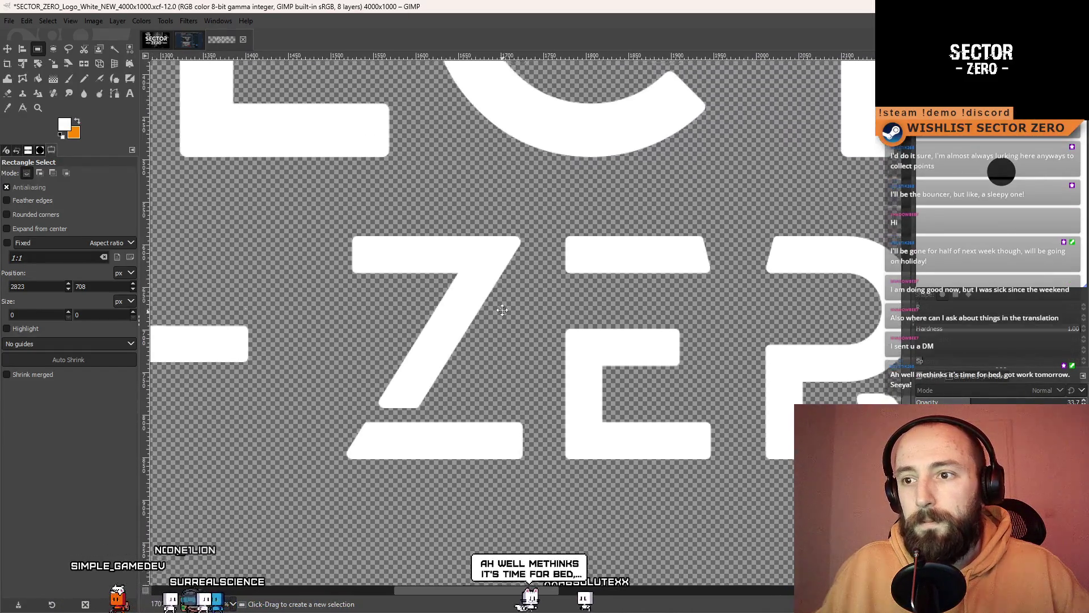
{"action": "mouse_move", "coordinate": [502, 310]}
{"action": "left_mouse_down"}
{"action": "mouse_move", "coordinate": [496, 259]}
{"action": "mouse_move", "coordinate": [478, 393]}
{"action": "left_mouse_up"}
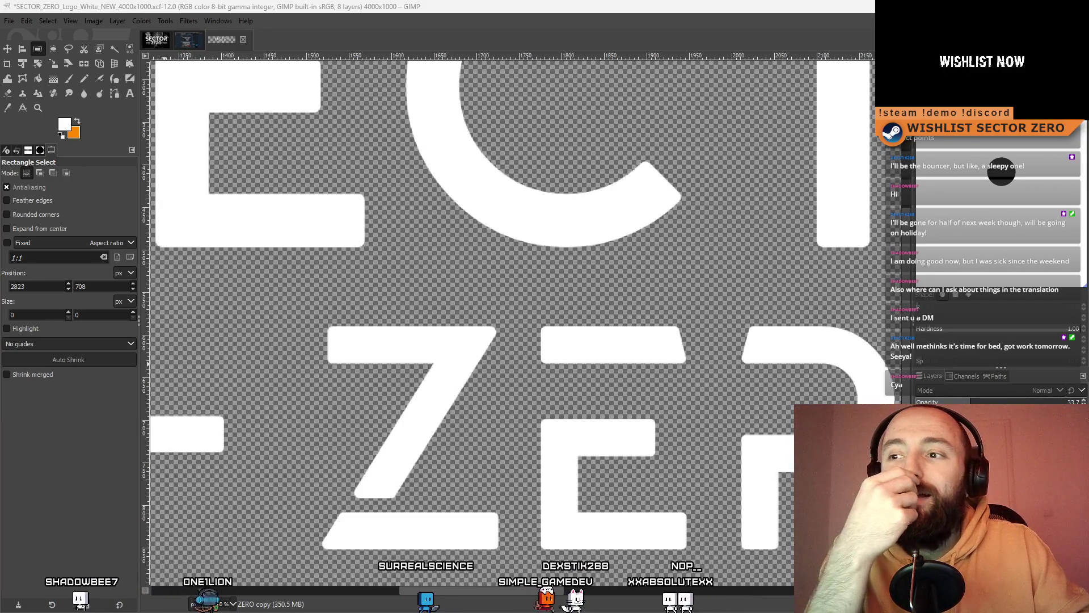
{"action": "scroll", "coordinate": [233, 389], "scroll_direction": "down", "scroll_amount": 3}
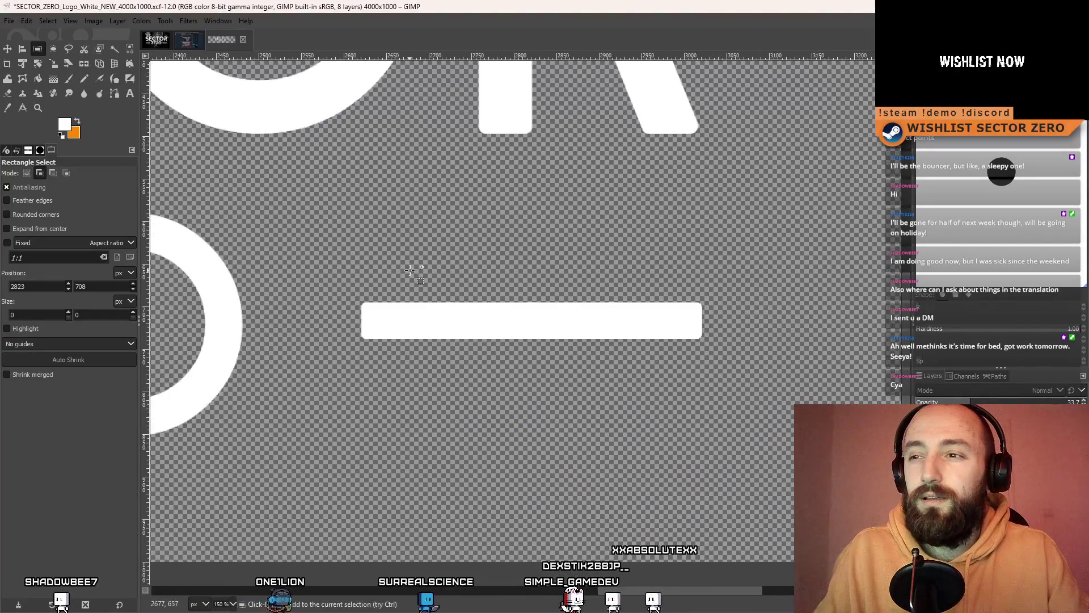
{"action": "scroll", "coordinate": [435, 306], "scroll_direction": "down", "scroll_amount": 3}
{"action": "scroll", "coordinate": [566, 287], "scroll_direction": "up", "scroll_amount": 5}
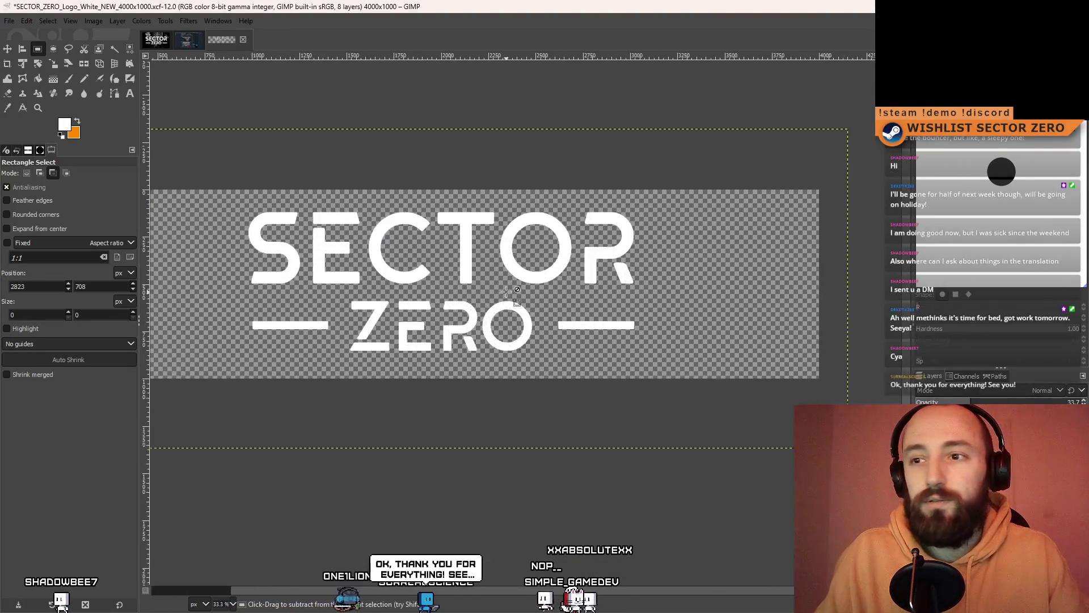
{"action": "scroll", "coordinate": [566, 288], "scroll_direction": "left", "scroll_amount": 4}
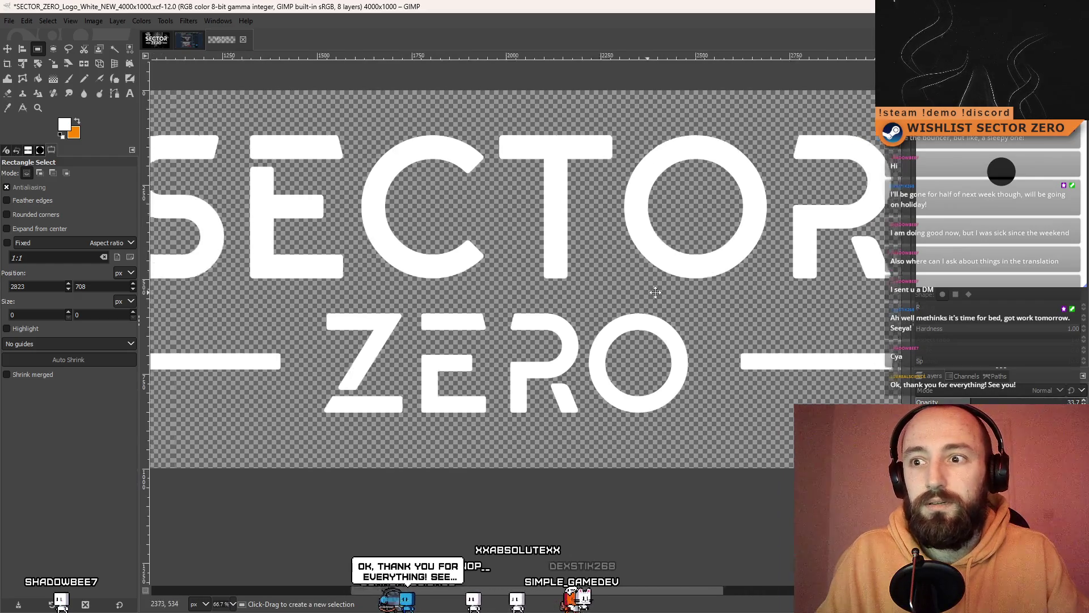